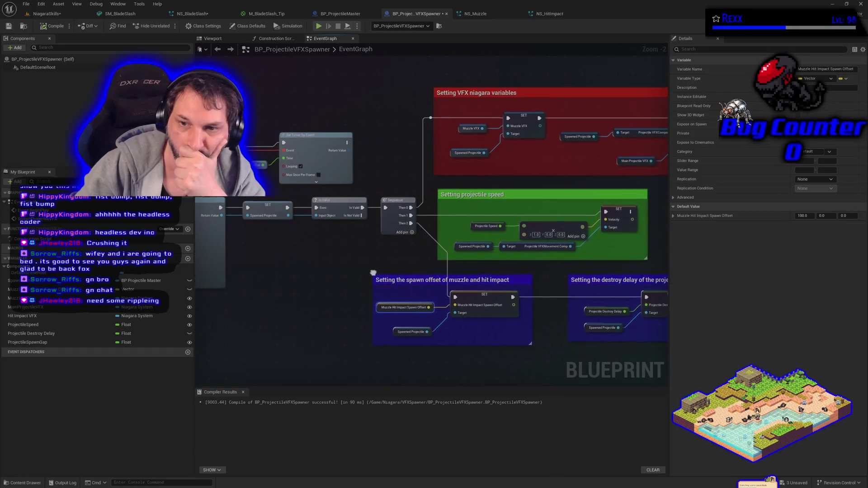
# Set the Muzzle Hit Impact Spawn Offset X default to 0 and scan along the variables chain
pyautogui.click(803, 216)
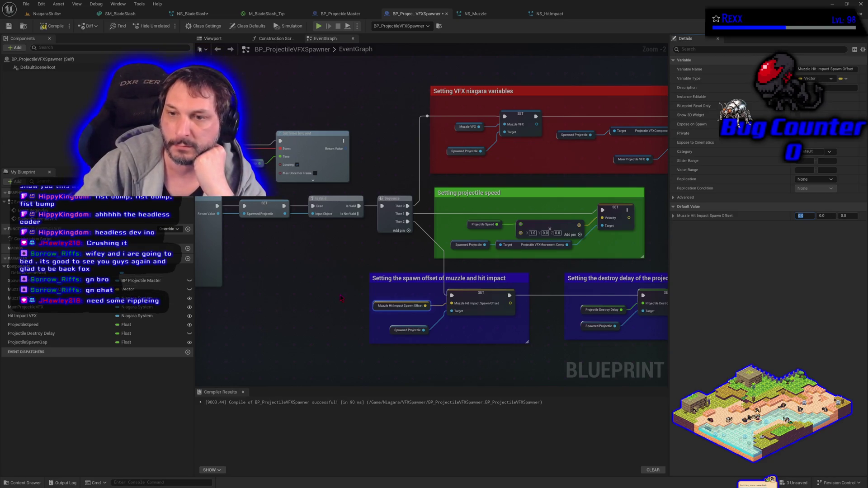
pyautogui.moveTo(455, 355); pyautogui.dragTo(332, 348)
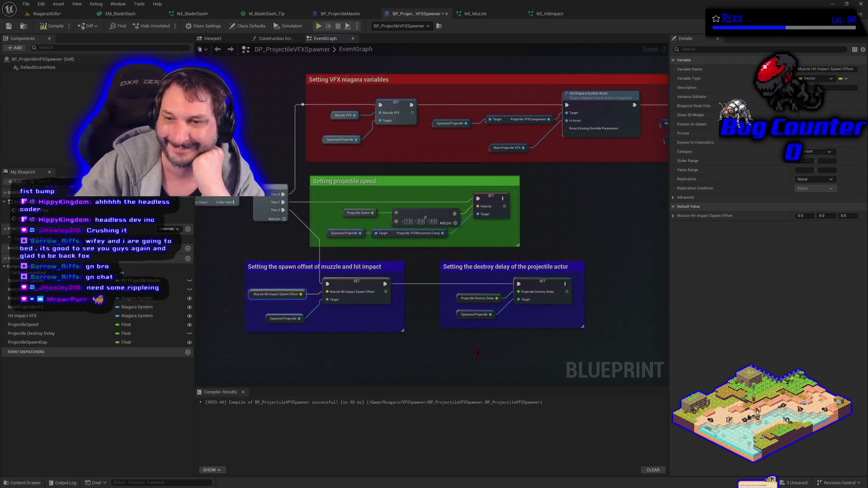
pyautogui.moveTo(482, 353); pyautogui.dragTo(347, 364)
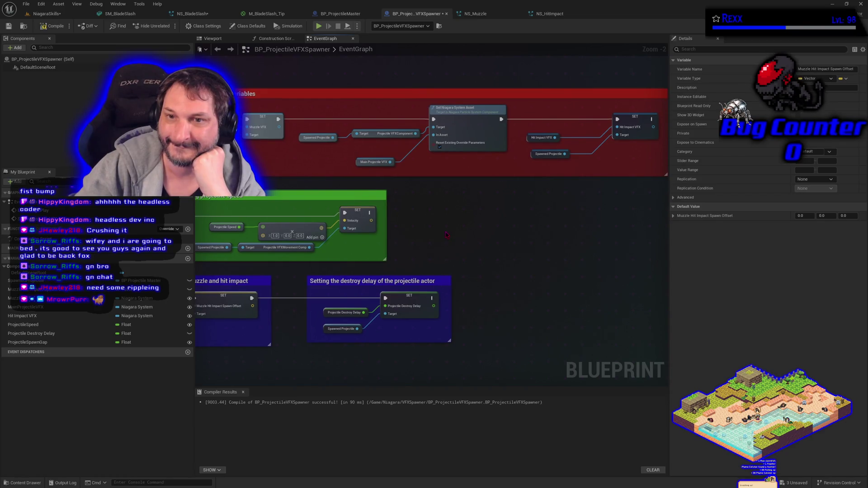
pyautogui.moveTo(457, 226); pyautogui.dragTo(416, 257)
# Check the SET Hit Impact VFX node, then compile and save BP_ProjectileVFXSpawner
pyautogui.click(487, 168)
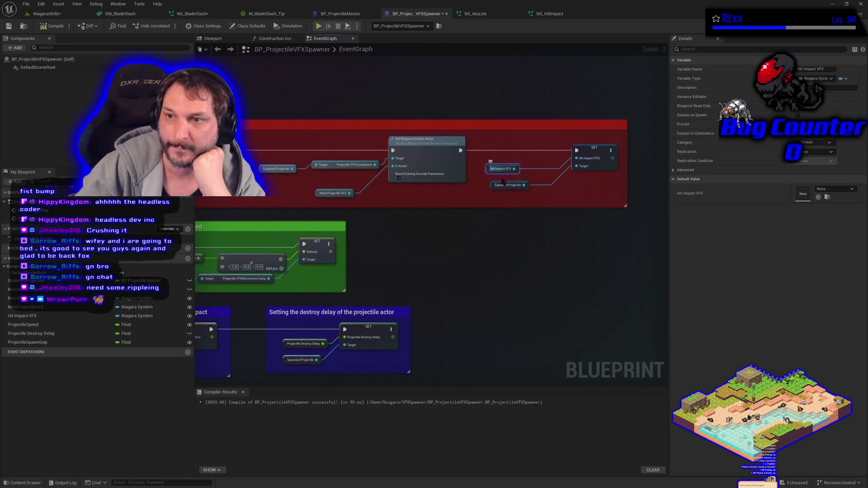
pyautogui.moveTo(571, 227); pyautogui.dragTo(488, 272)
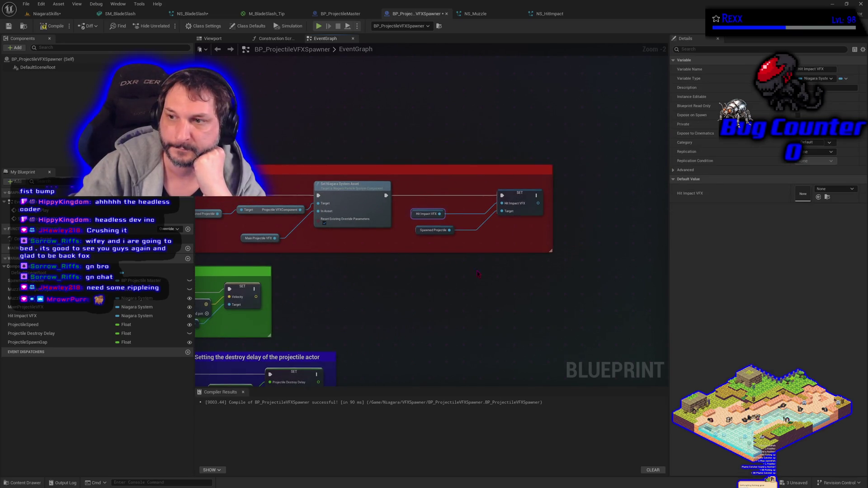
pyautogui.moveTo(517, 190)
pyautogui.mouseDown()
pyautogui.moveTo(620, 258)
pyautogui.moveTo(456, 254)
pyautogui.mouseUp()
pyautogui.scroll(-1, 556, 256)
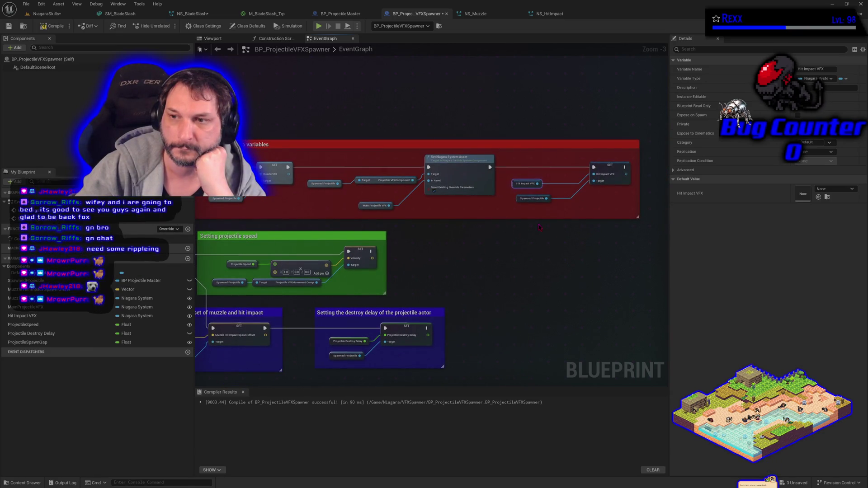
pyautogui.click(52, 26)
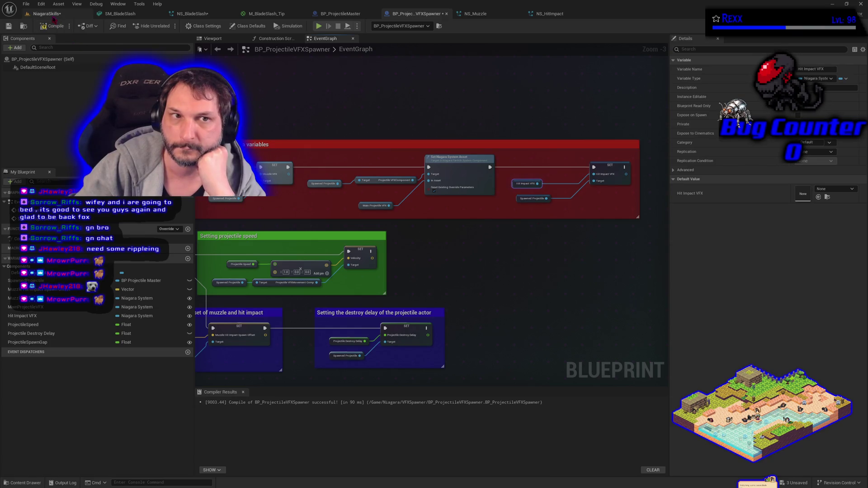
pyautogui.click(8, 27)
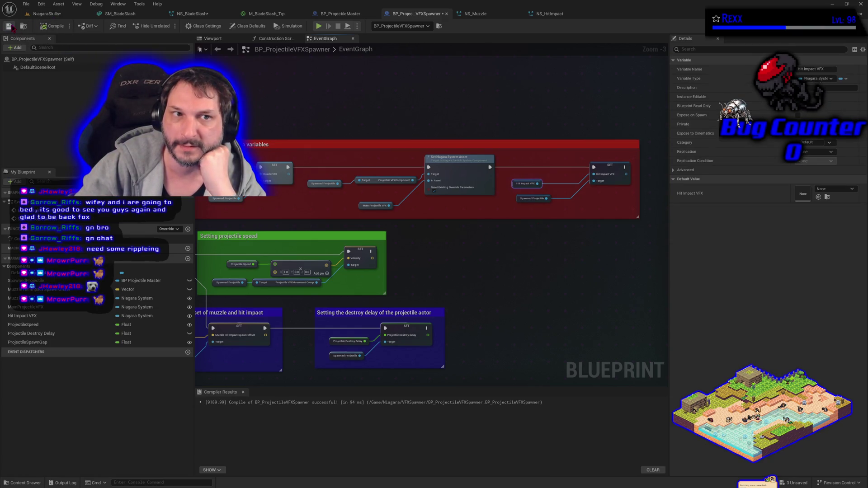
pyautogui.click(46, 14)
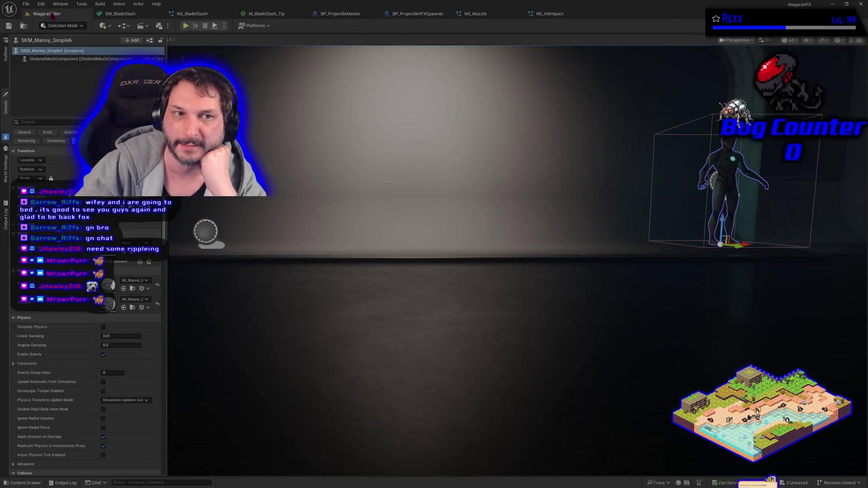
pyautogui.click(205, 232)
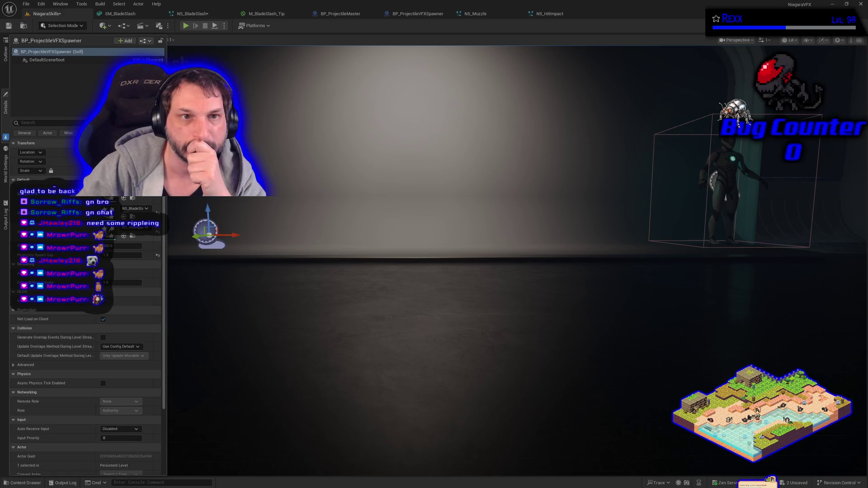
pyautogui.click(415, 15)
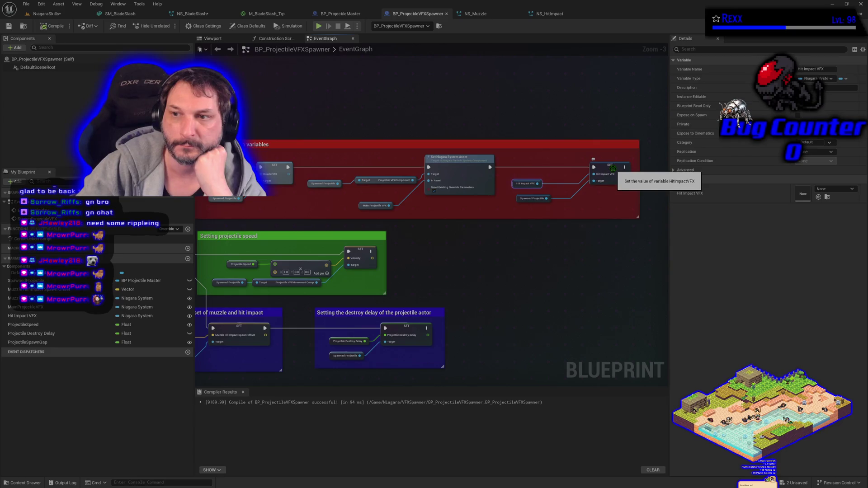
# Inspect the SET Hit Impact VFX and Spawned Projectile nodes, then switch to BP_ProjectileMaster's SpawnVFX graph
pyautogui.click(612, 168)
pyautogui.moveTo(612, 168); pyautogui.dragTo(474, 179)
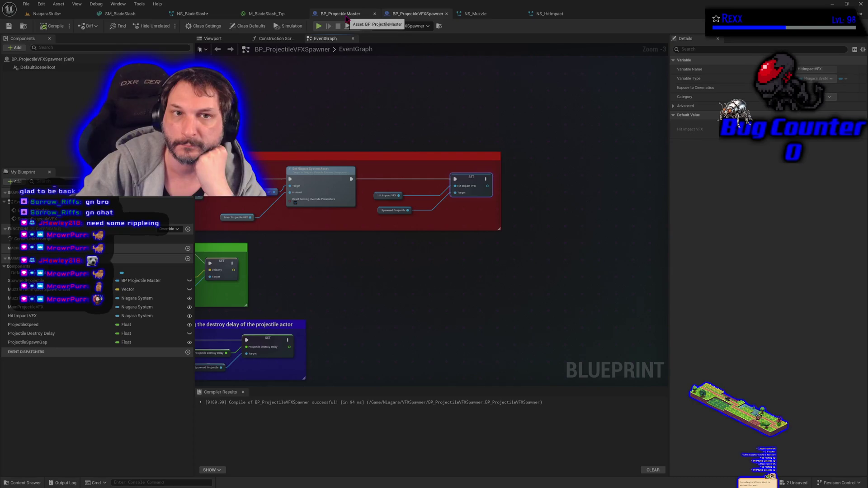
pyautogui.click(378, 210)
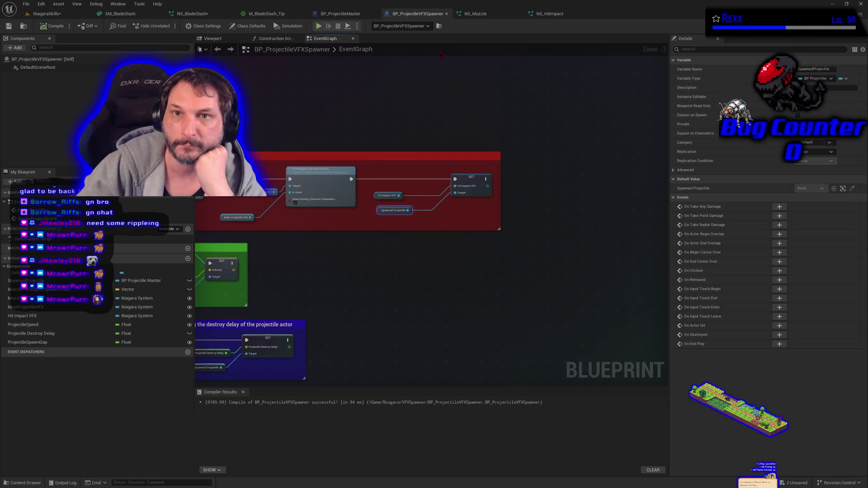
pyautogui.click(340, 14)
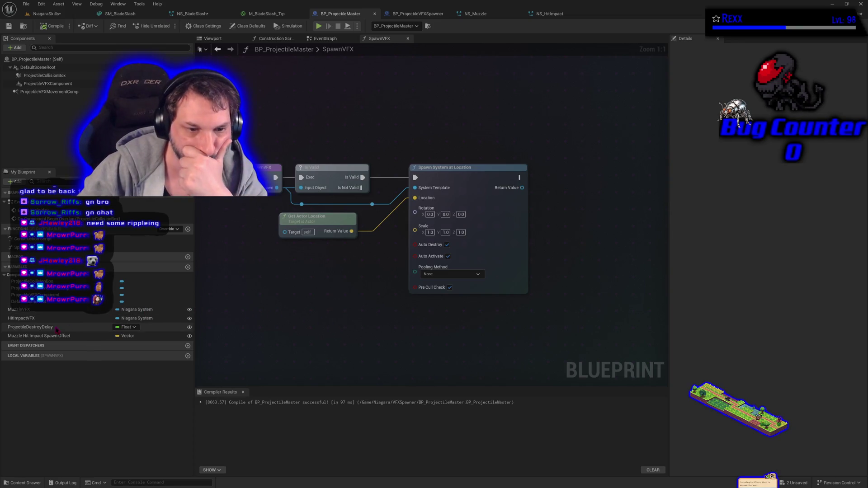
# Check the HitImpactVFX variable and bring up BP_ProjectileMaster's event graph
pyautogui.click(45, 318)
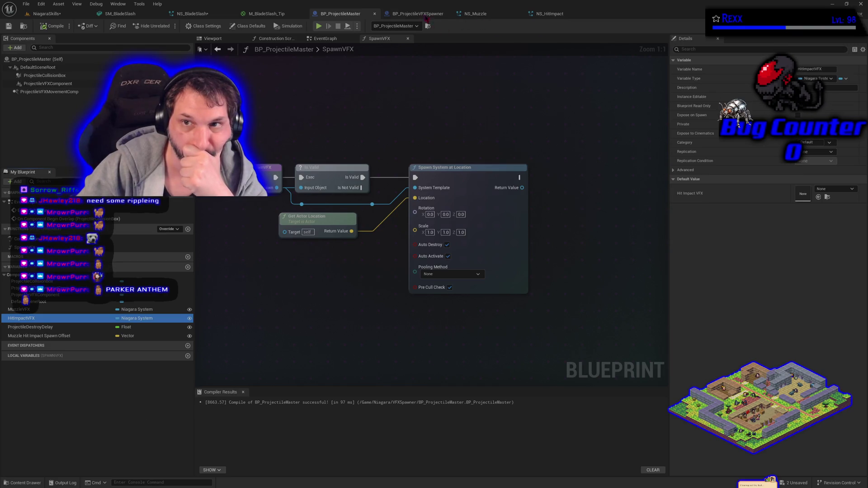
pyautogui.click(420, 14)
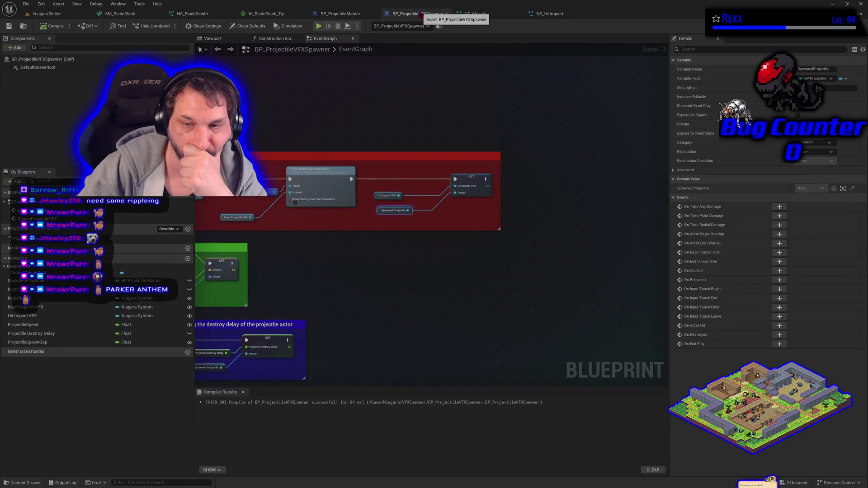
pyautogui.click(341, 14)
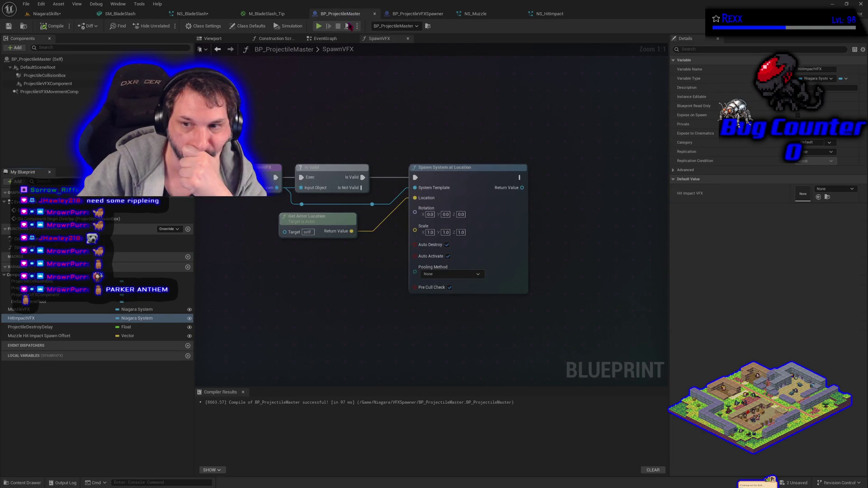
pyautogui.click(322, 38)
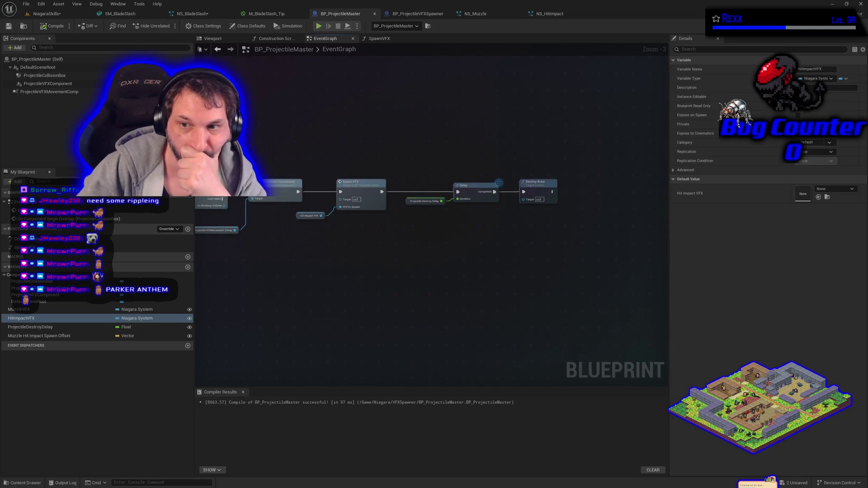
# Review the overlap chain's Projectile Destroy Delay, Hit Impact VFX and Spawn VFX inputs
pyautogui.moveTo(214, 140); pyautogui.dragTo(318, 128)
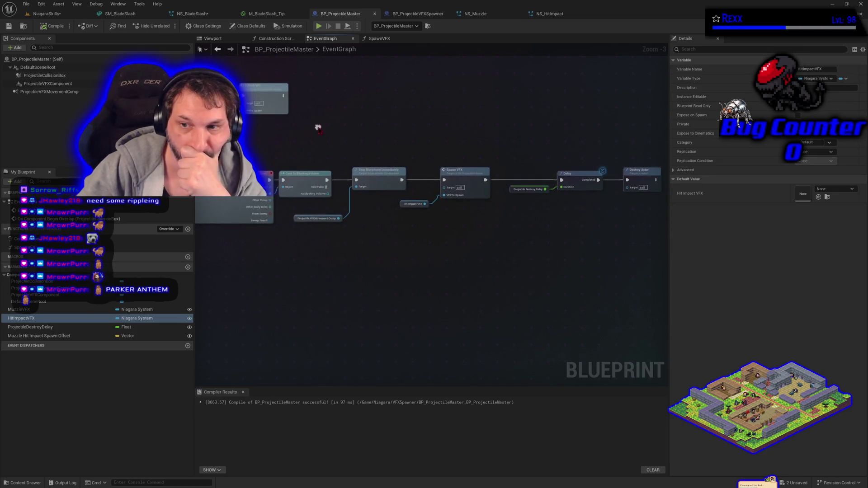
pyautogui.click(515, 192)
pyautogui.moveTo(499, 242)
pyautogui.mouseDown()
pyautogui.moveTo(428, 247)
pyautogui.moveTo(515, 249)
pyautogui.mouseUp()
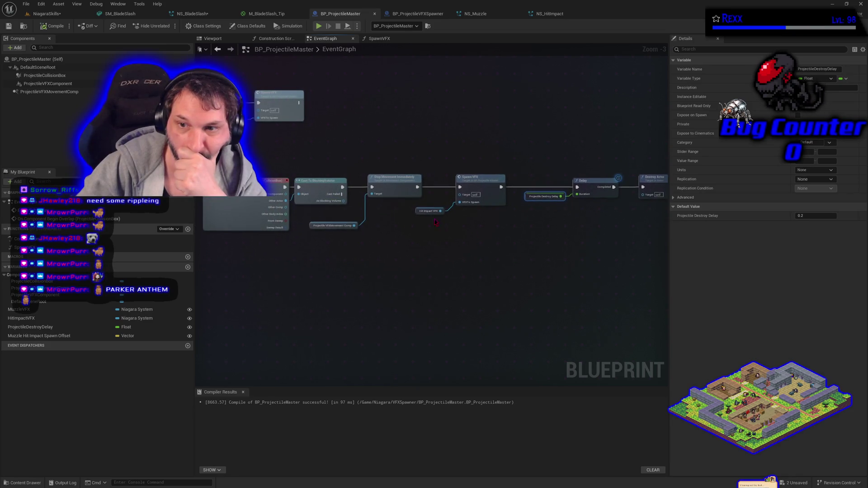
pyautogui.click(416, 210)
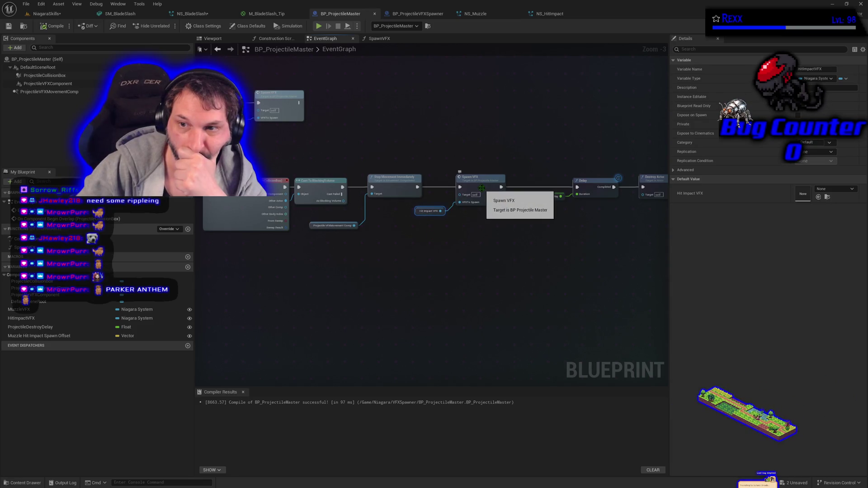
pyautogui.click(484, 192)
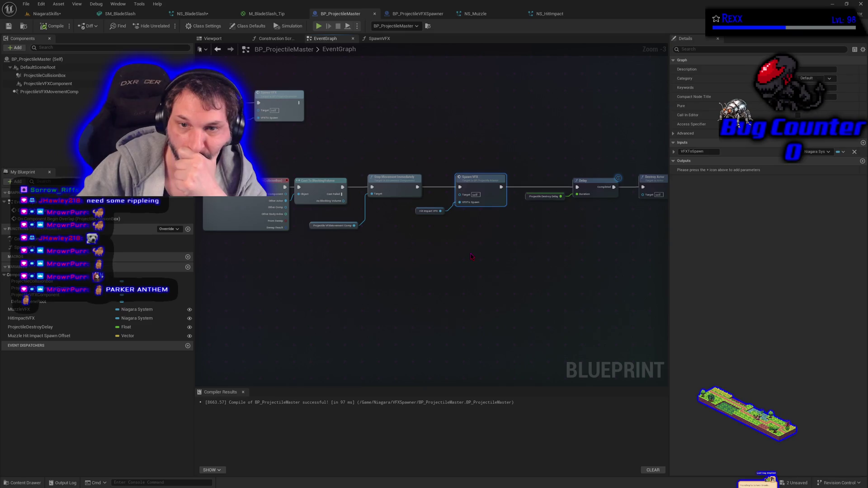
pyautogui.moveTo(418, 263)
pyautogui.mouseDown()
pyautogui.moveTo(420, 303)
pyautogui.moveTo(450, 295)
pyautogui.mouseUp()
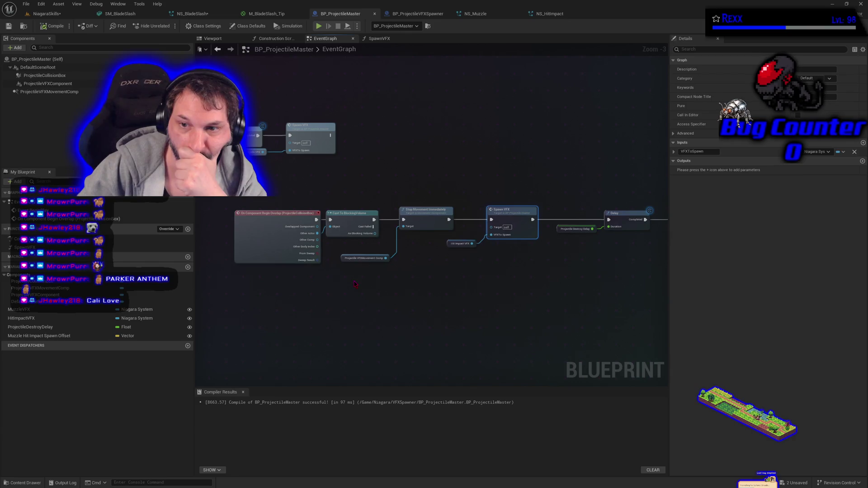
# Add a breakpoint to the Spawn VFX call and start playing the level
pyautogui.click(278, 237)
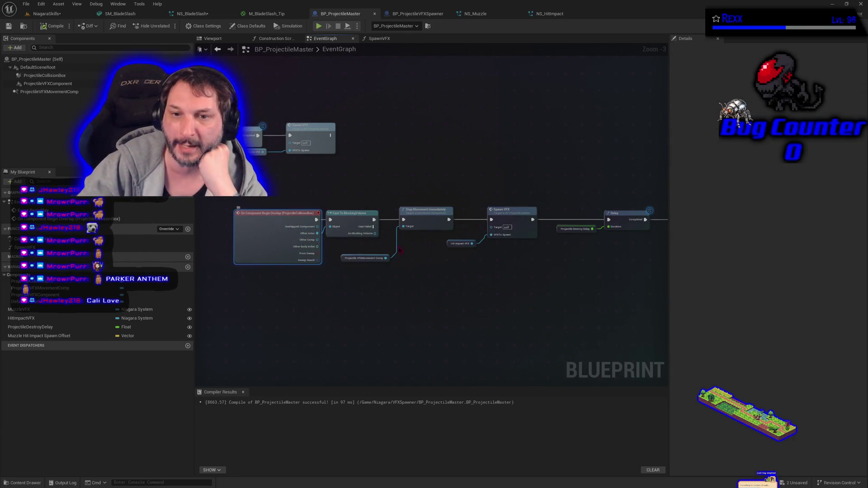
pyautogui.click(510, 220)
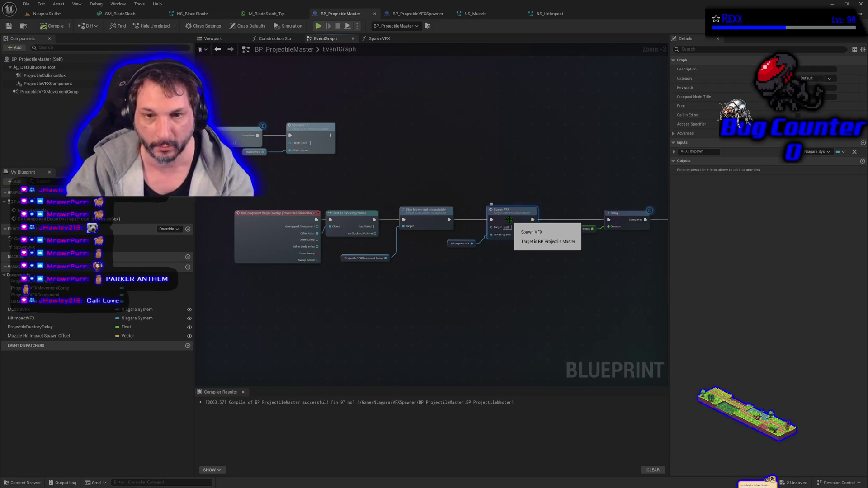
pyautogui.press('F9')
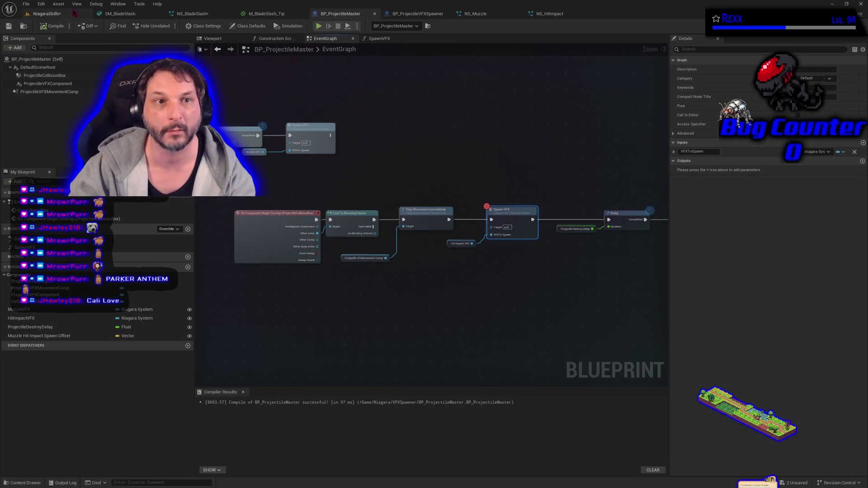
pyautogui.click(75, 13)
pyautogui.click(184, 26)
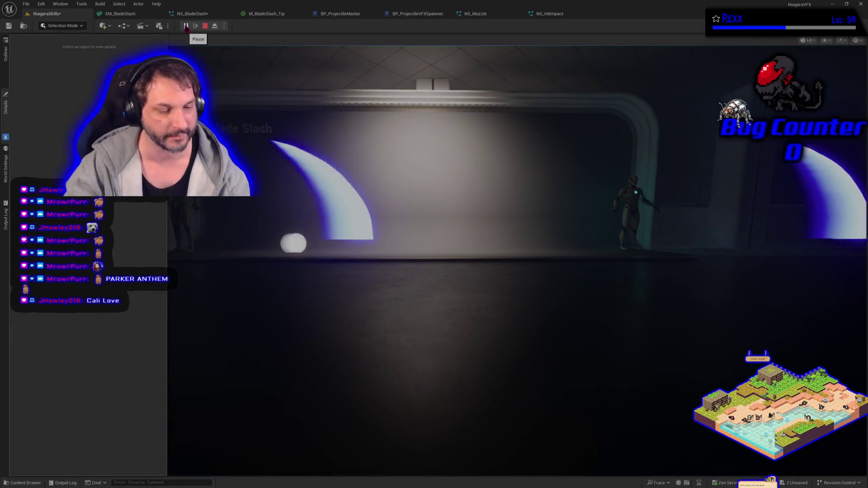
# Stop the blade-slash play test and bring up the NS_BladeSlash Niagara system
pyautogui.press('Escape')
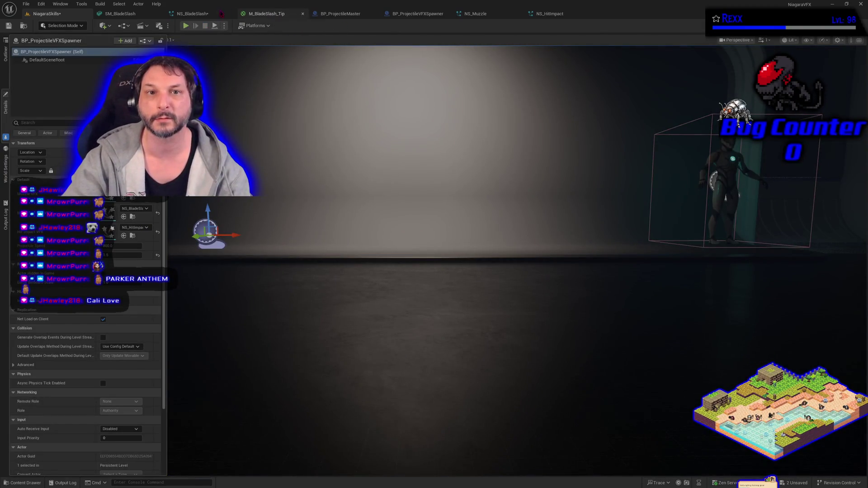
pyautogui.click(192, 14)
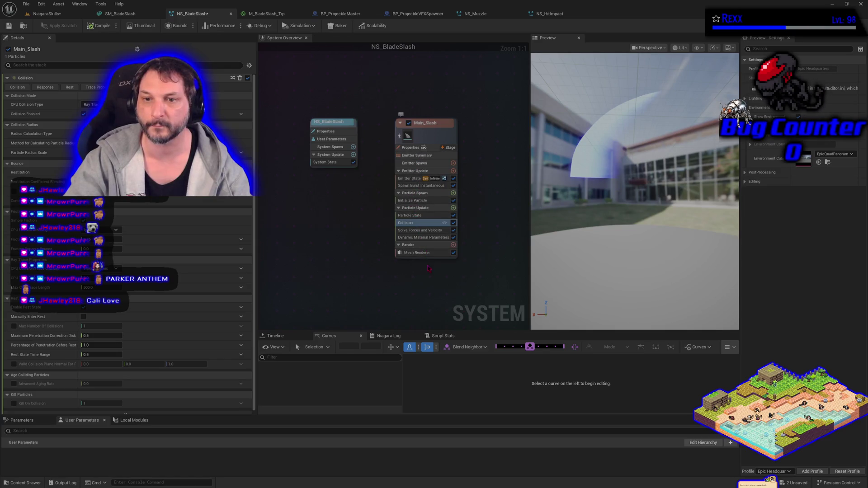
# Delete the Collision module from Main_Slash's Particle Update
pyautogui.click(416, 224)
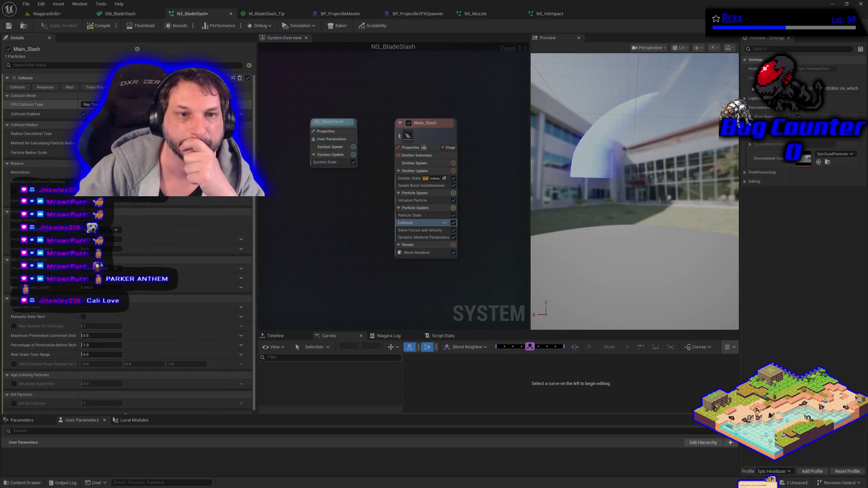
pyautogui.click(414, 223)
pyautogui.press('Delete')
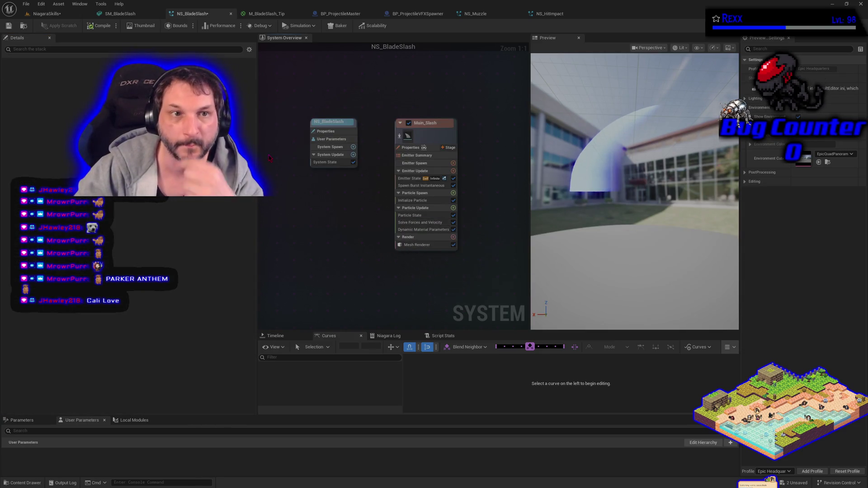
pyautogui.click(417, 244)
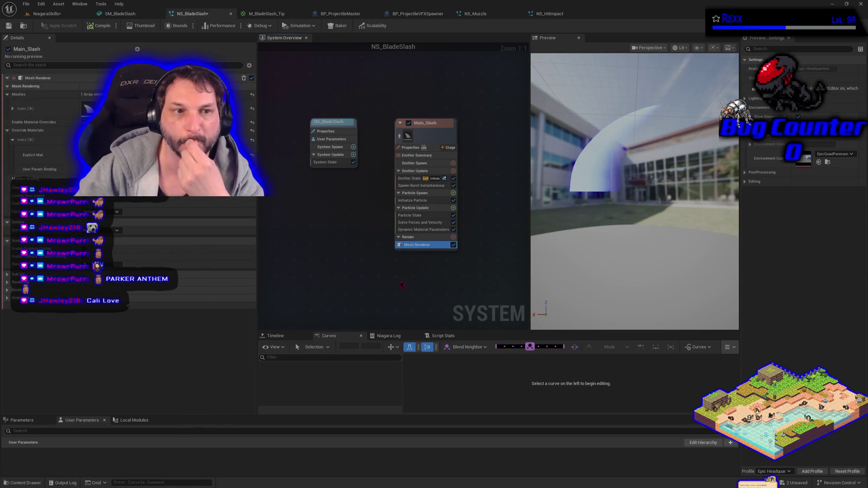
# Recompile and save NS_BladeSlash, then return to the NiagaraSkills level
pyautogui.click(90, 26)
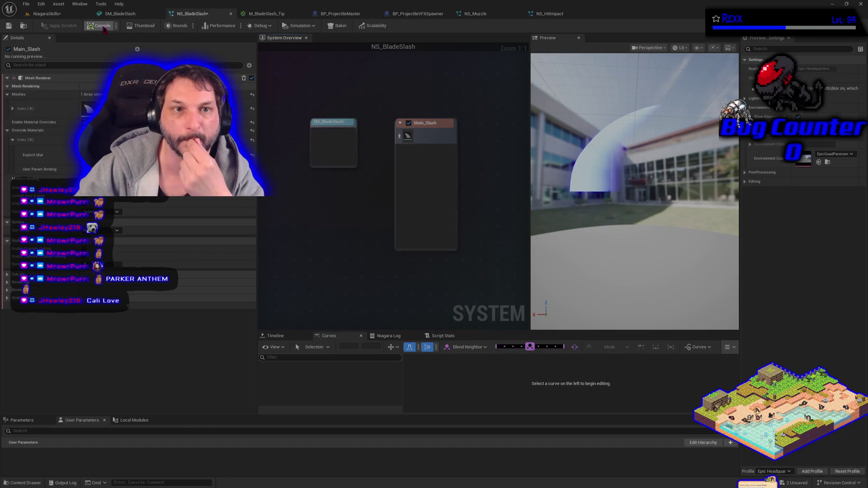
pyautogui.click(9, 26)
pyautogui.click(46, 14)
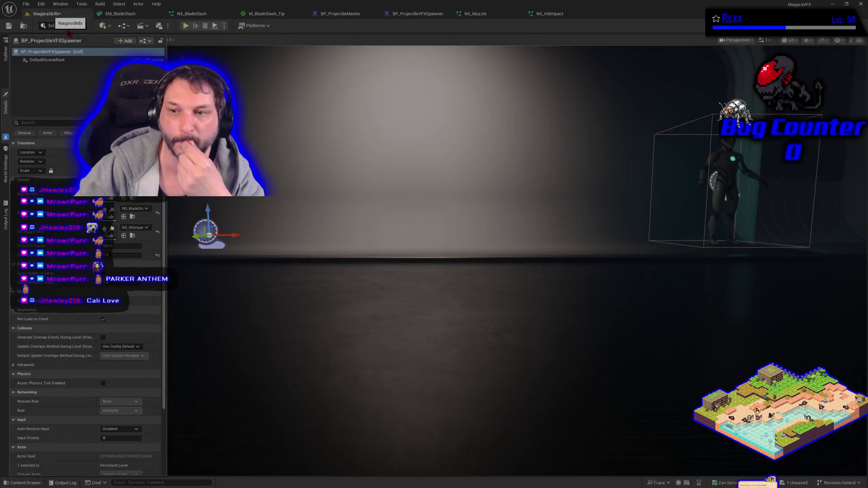
# Raise BP_ProjectileMaster's numeric setting from 10 to 100 and run a quick test play
pyautogui.click(726, 190)
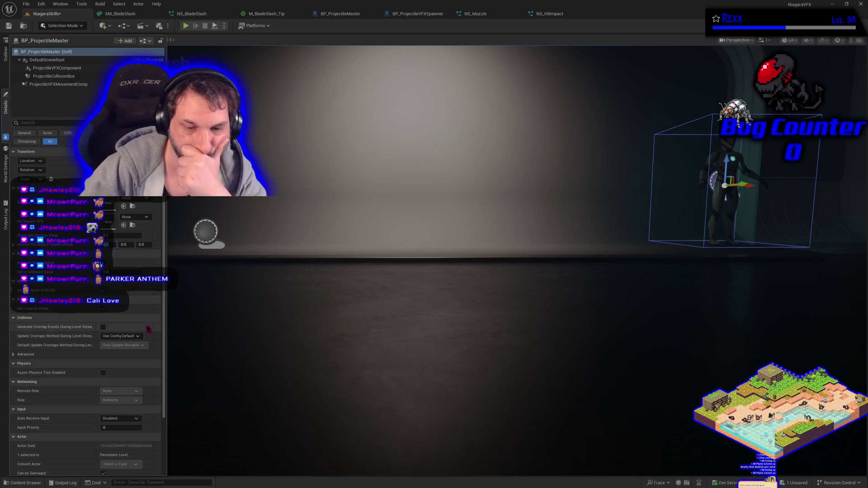
pyautogui.write('0')
pyautogui.press('Return')
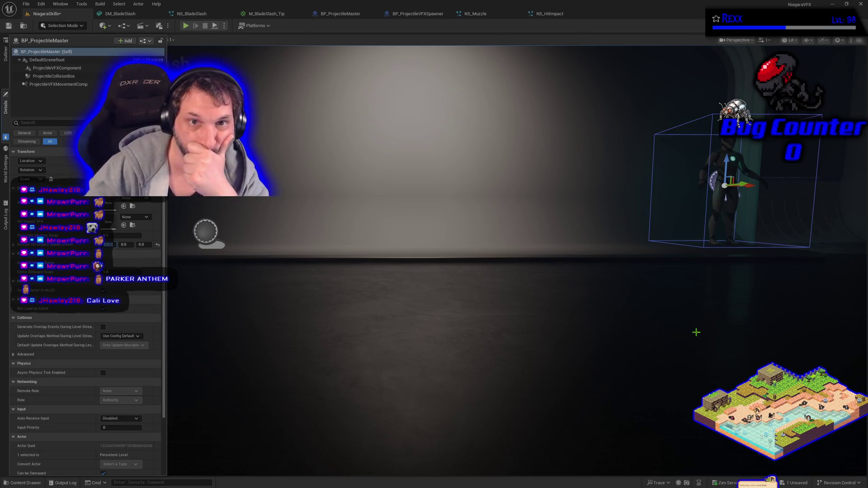
pyautogui.click(185, 26)
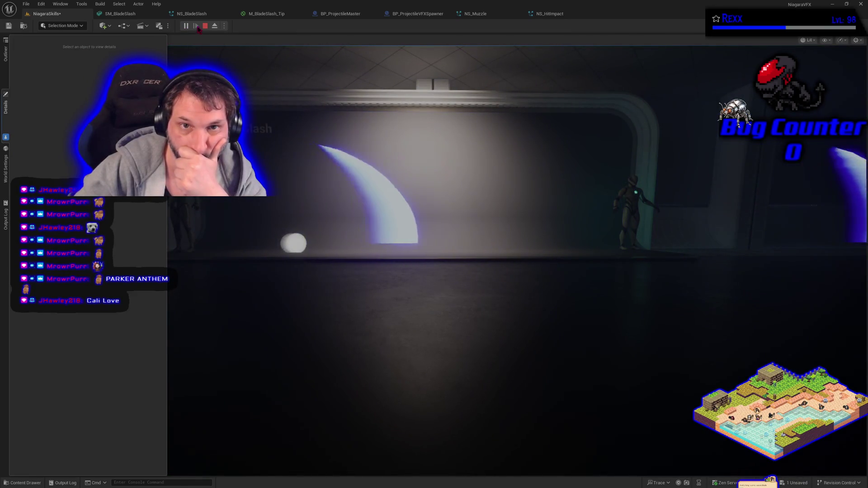
pyautogui.press('Escape')
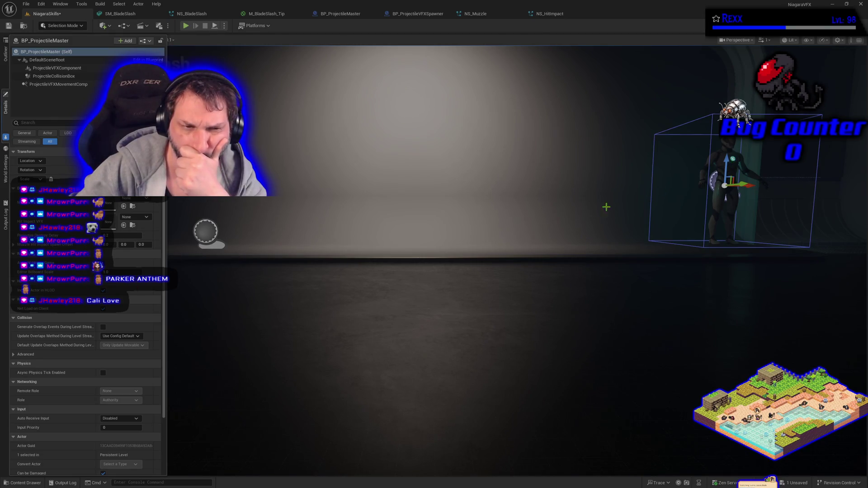
# Assign NS_HitImpact as BP_ProjectileMaster's hit impact effect and play the level
pyautogui.click(146, 218)
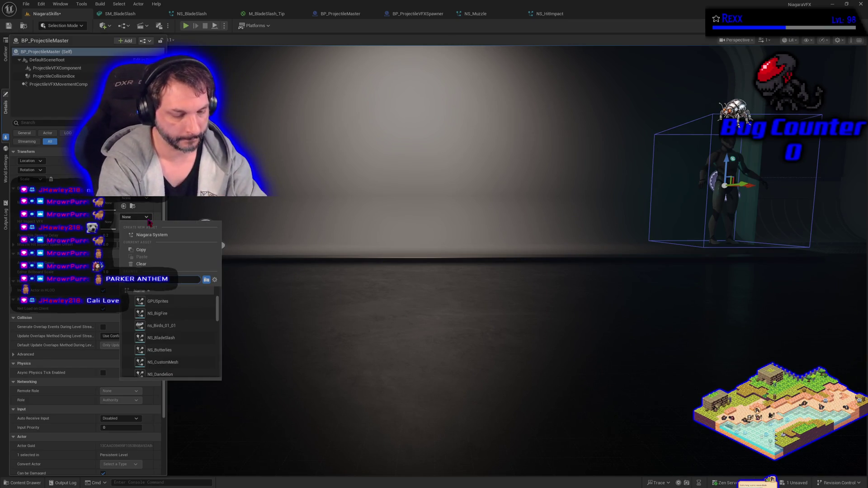
pyautogui.write('HitImpact')
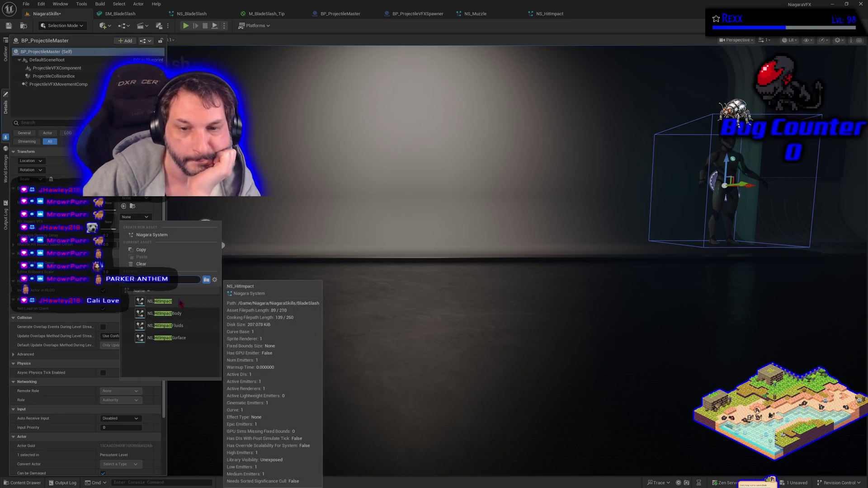
pyautogui.click(163, 301)
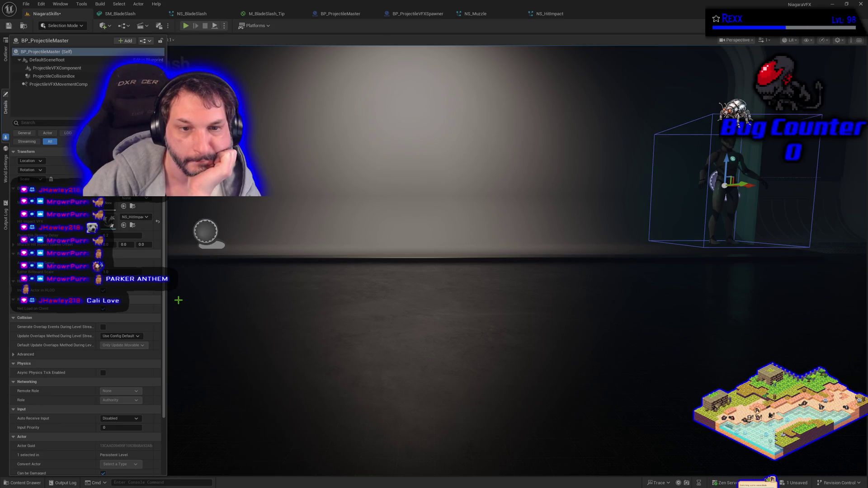
pyautogui.click(185, 26)
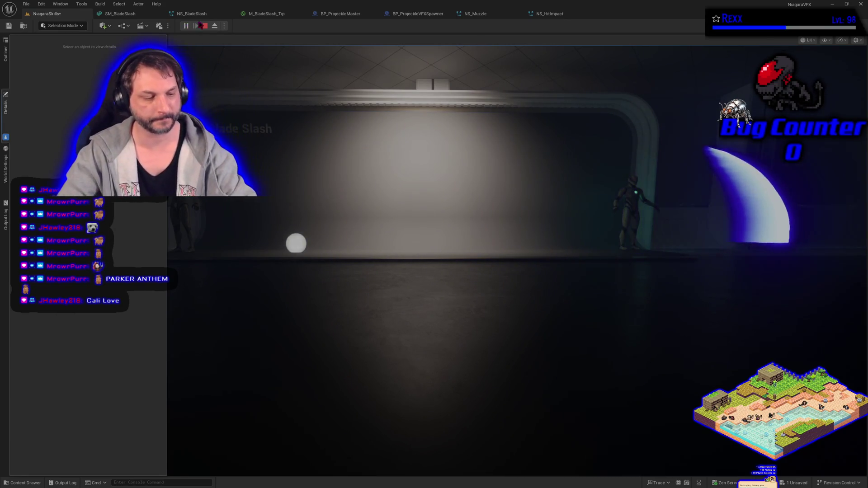
# Stop the play test and view ProjectileCollisionBox's settings in BP_ProjectileMaster
pyautogui.press('Escape')
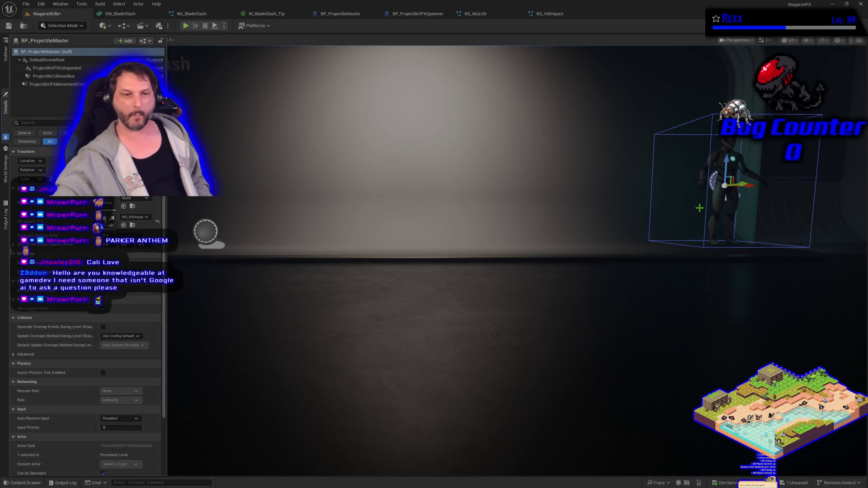
pyautogui.click(349, 14)
pyautogui.click(44, 75)
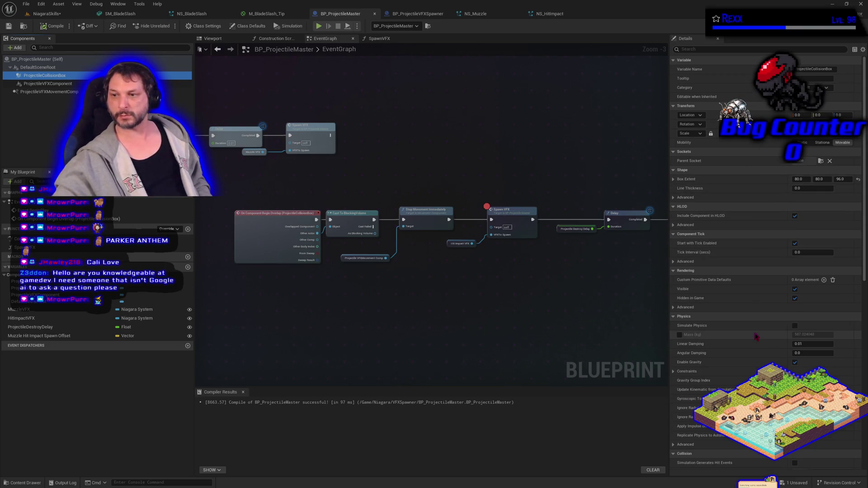
pyautogui.scroll(-10, 757, 337)
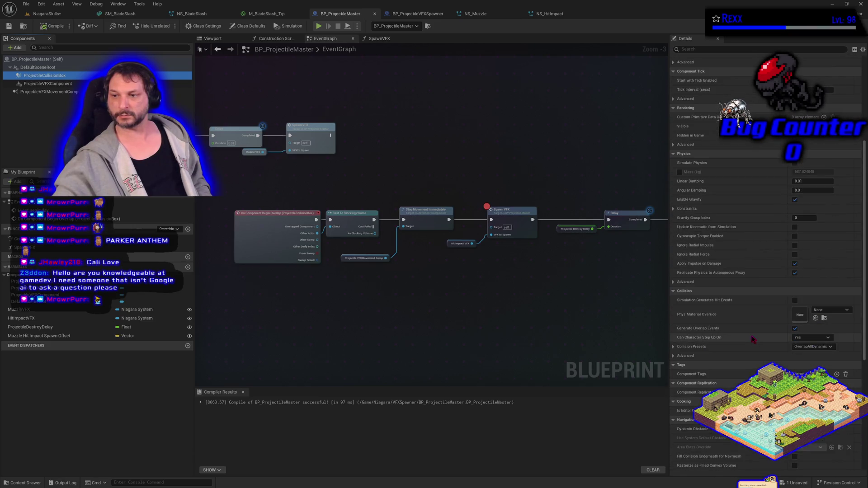
pyautogui.scroll(-3, 753, 340)
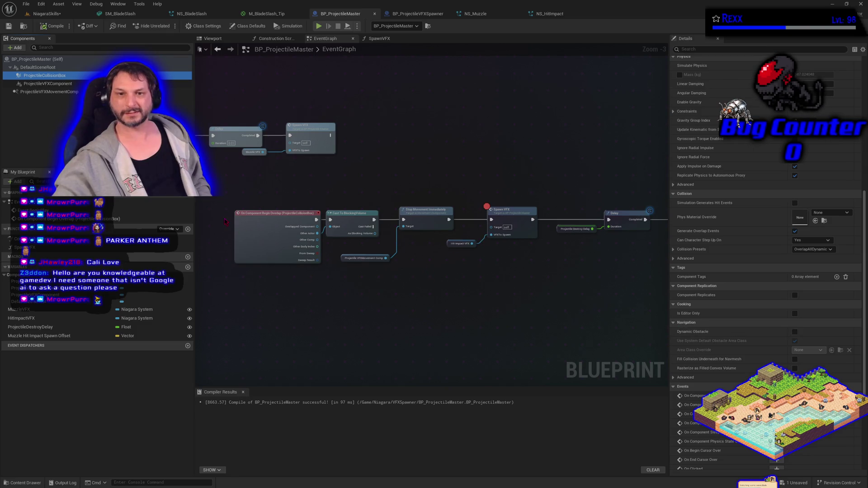
pyautogui.click(265, 232)
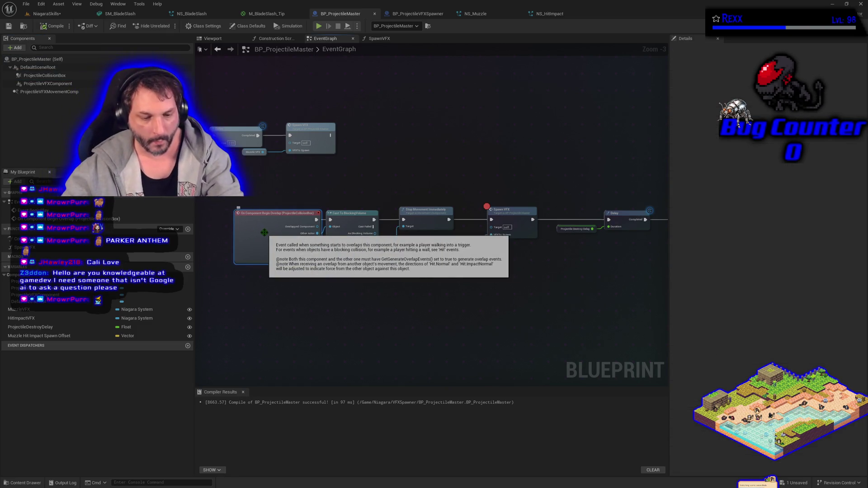
# Breakpoint the Begin Overlap event, play until it hits, step once with F10, then resume
pyautogui.press('F9')
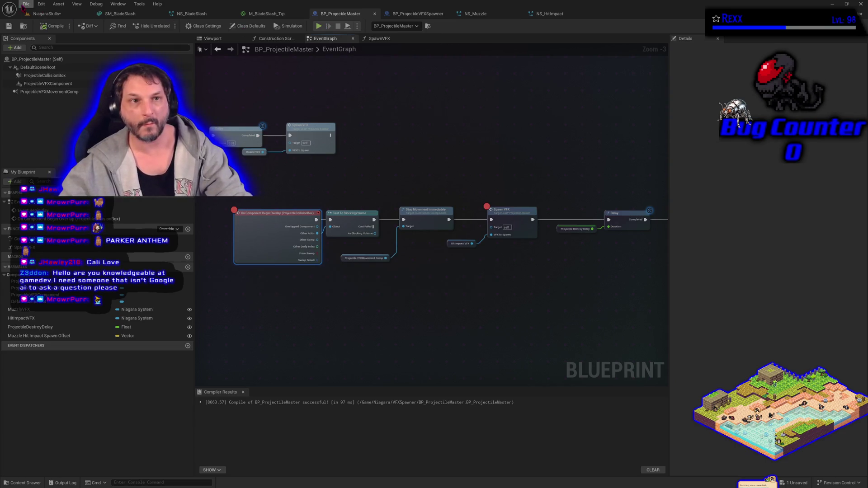
pyautogui.click(46, 14)
pyautogui.click(186, 27)
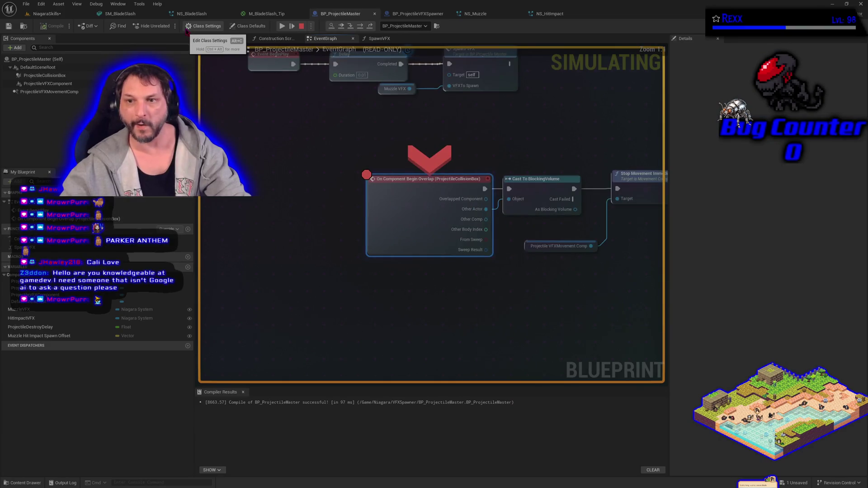
pyautogui.moveTo(598, 321); pyautogui.dragTo(445, 319)
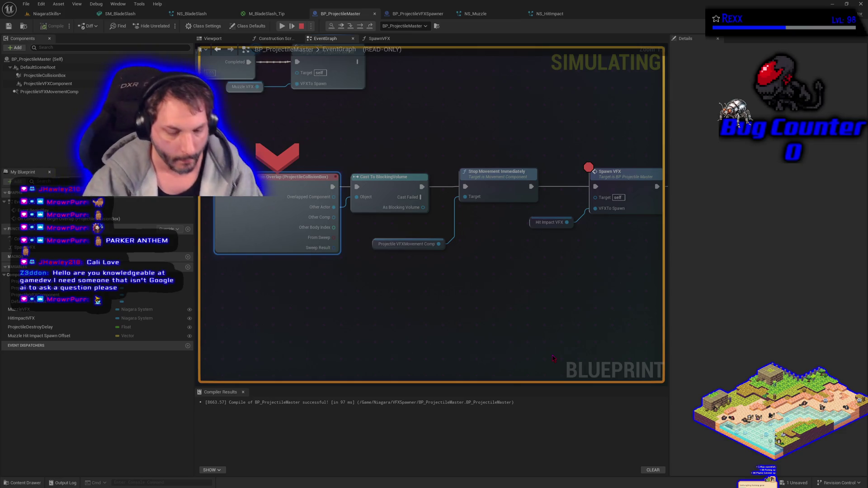
pyautogui.press('F10')
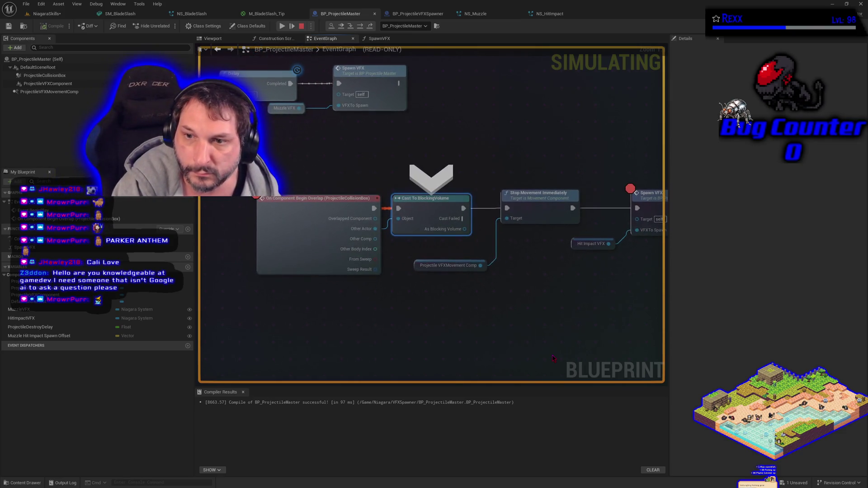
pyautogui.press('F8')
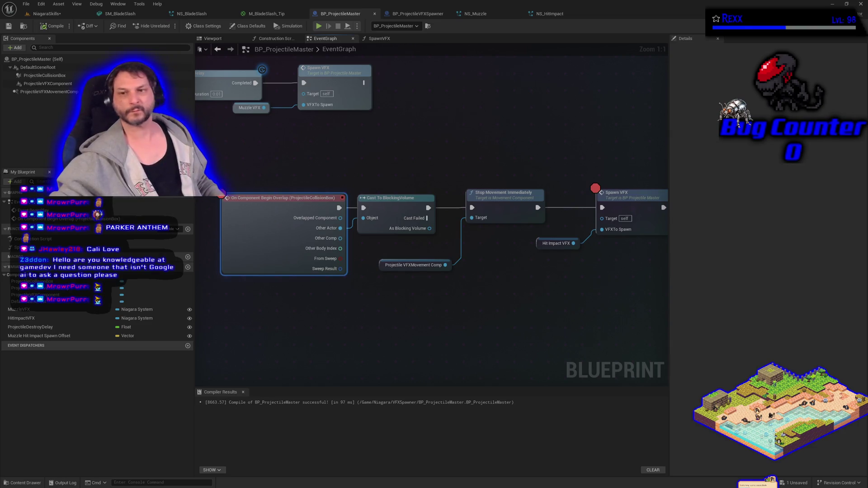
# Recentre the overlap event chain in BP_ProjectileMaster's event graph
pyautogui.moveTo(491, 356)
pyautogui.mouseDown()
pyautogui.moveTo(529, 339)
pyautogui.moveTo(500, 339)
pyautogui.moveTo(558, 327)
pyautogui.mouseUp()
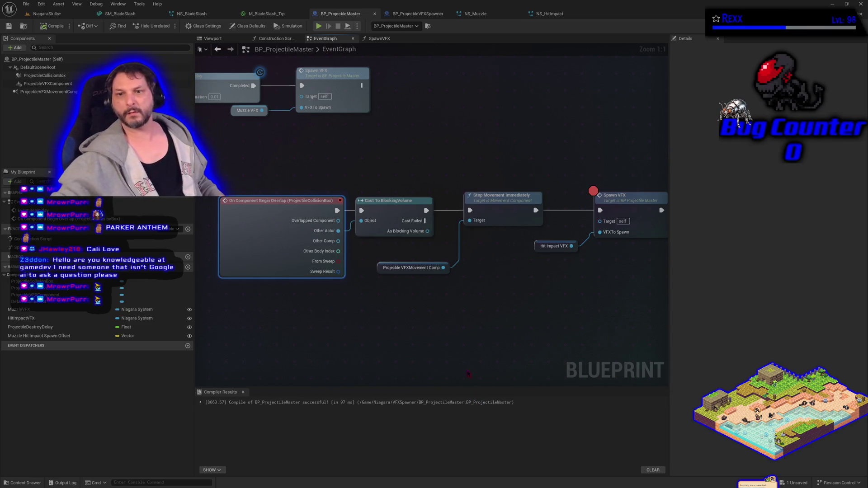
pyautogui.click(407, 222)
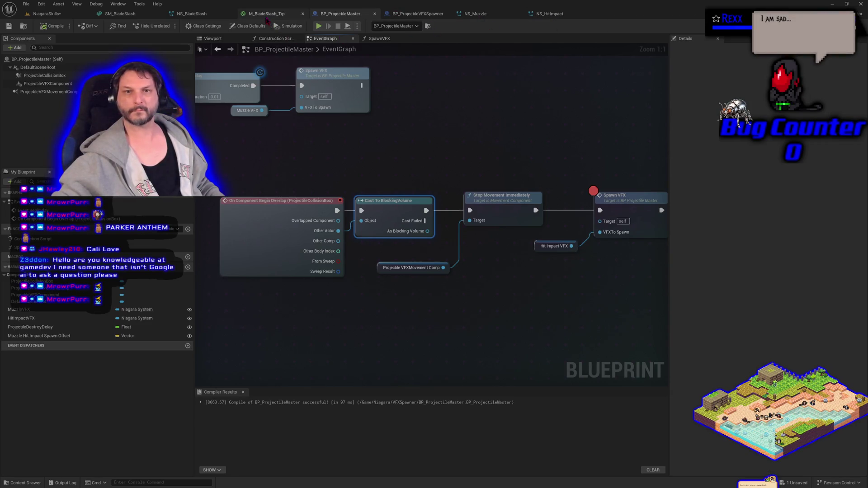
pyautogui.click(267, 15)
pyautogui.click(343, 14)
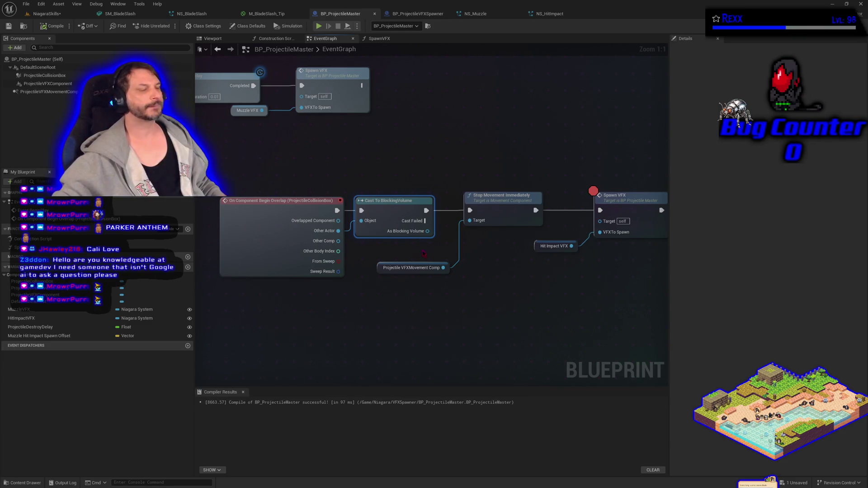
pyautogui.scroll(-2, 423, 254)
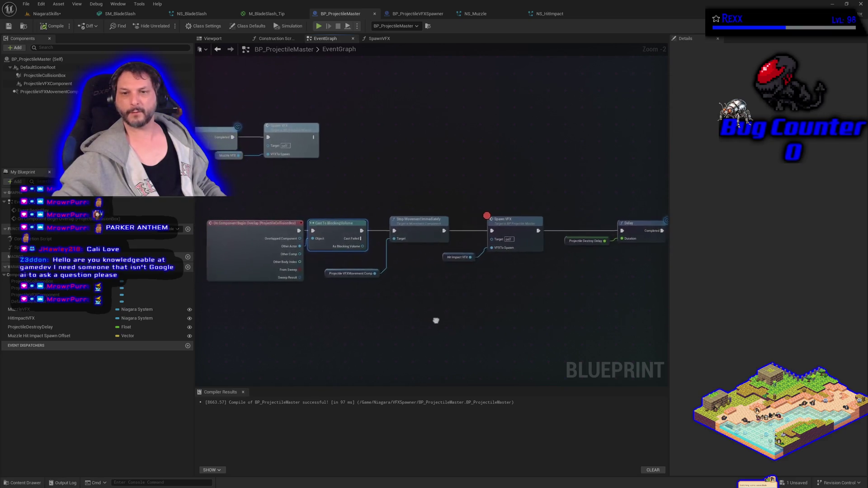
# Review the cast node, the collision box settings, and the open material and Niagara tabs
pyautogui.moveTo(436, 321); pyautogui.dragTo(467, 313)
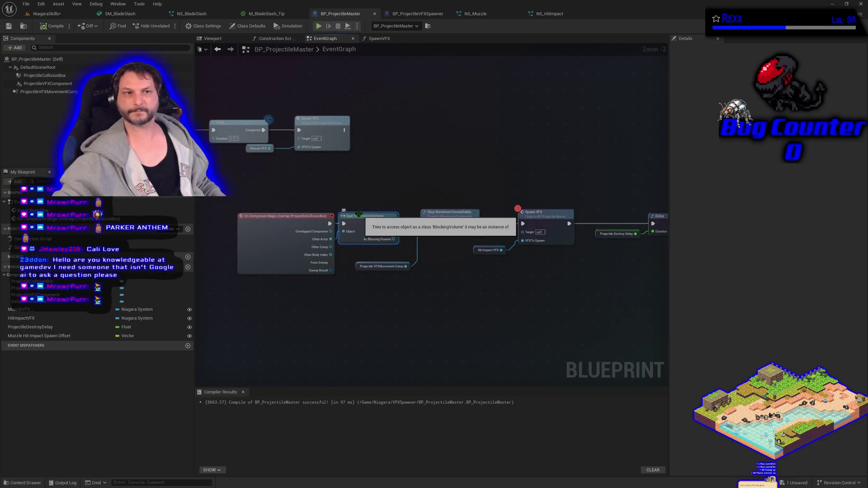
pyautogui.click(45, 75)
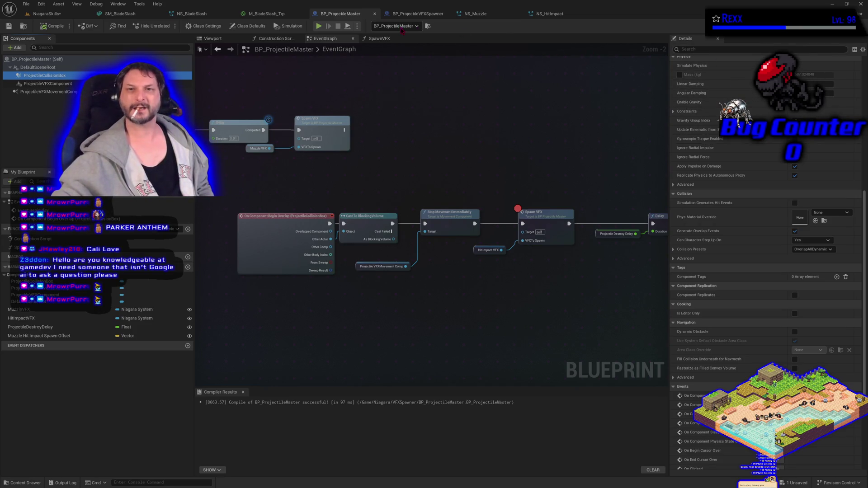
pyautogui.click(270, 15)
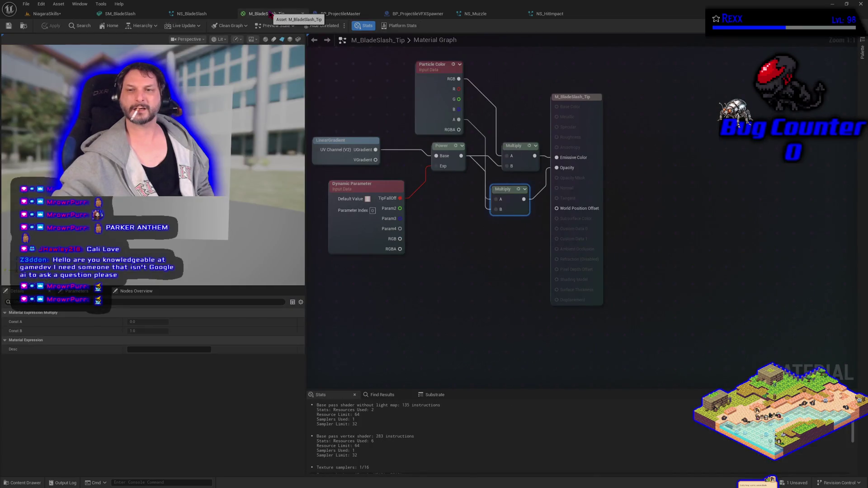
pyautogui.click(192, 13)
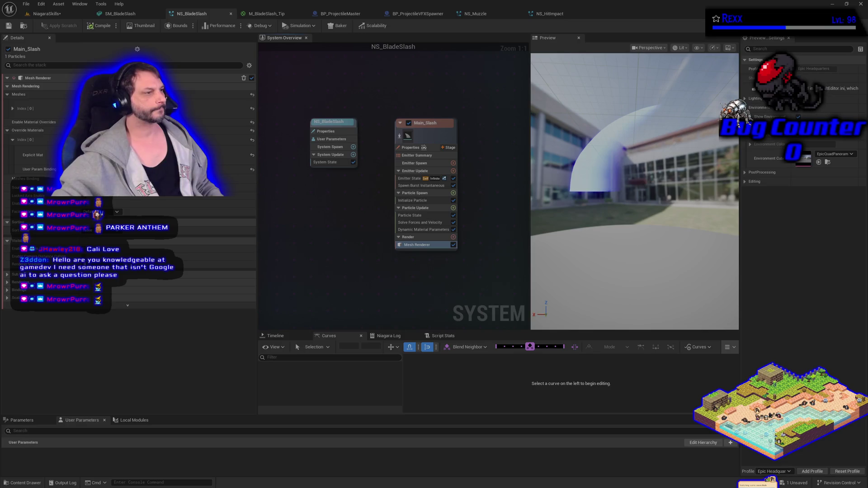
pyautogui.click(549, 16)
pyautogui.click(413, 13)
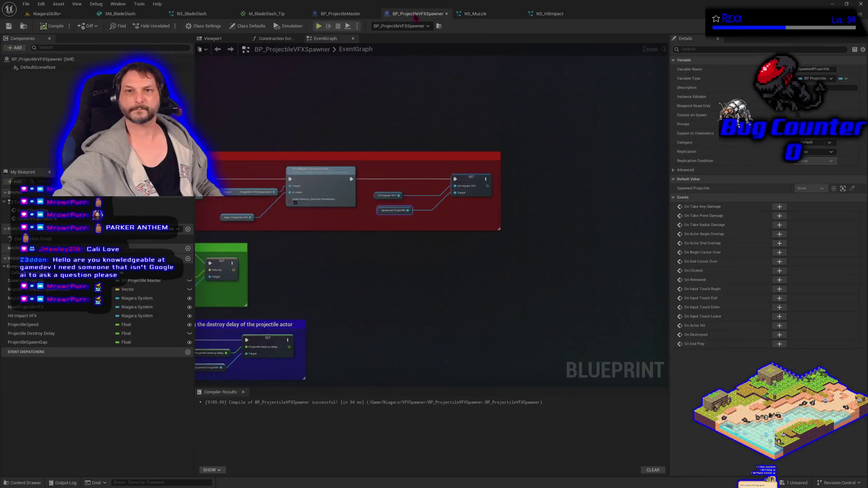
# Put an F9 breakpoint on BP_ProjectileMaster's Stop Movement Immediately node and return to the level
pyautogui.click(341, 14)
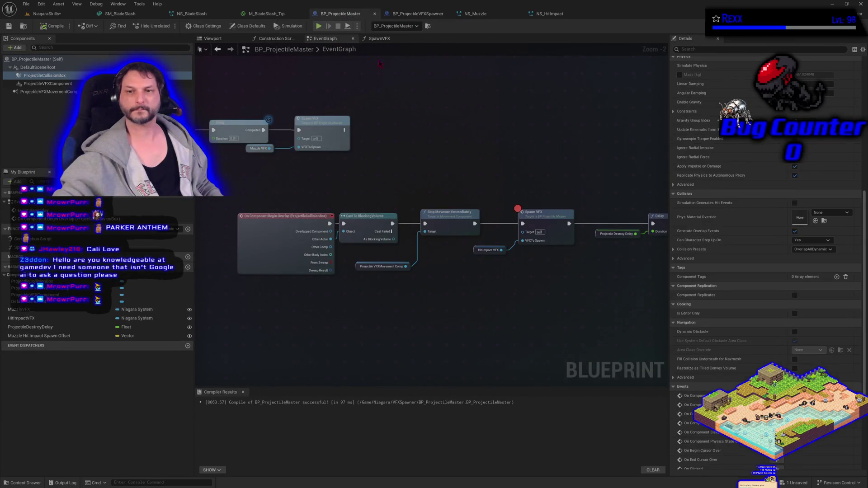
pyautogui.click(440, 231)
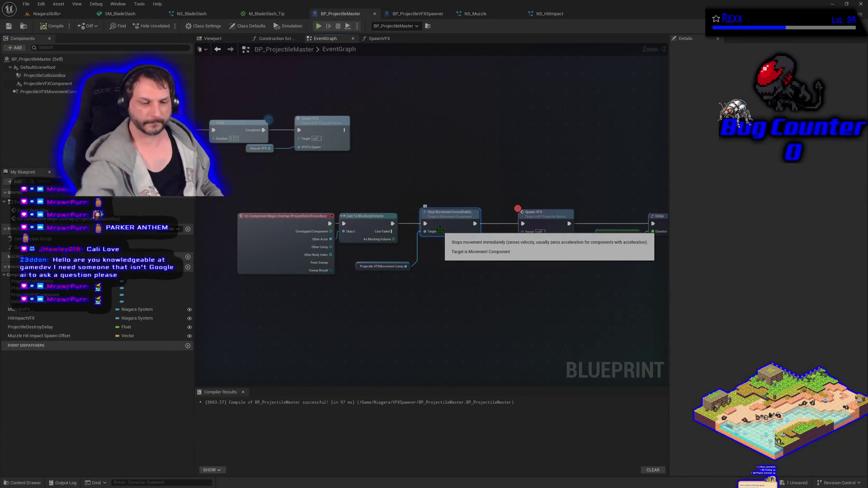
pyautogui.press('F9')
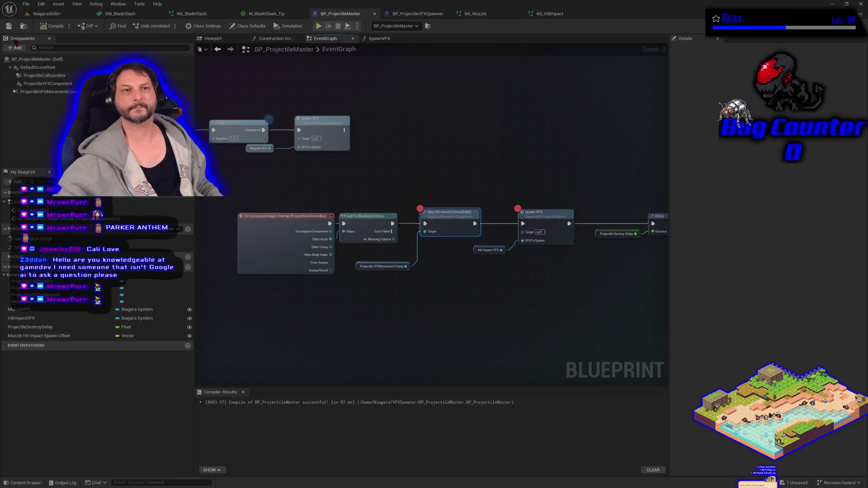
pyautogui.click(46, 14)
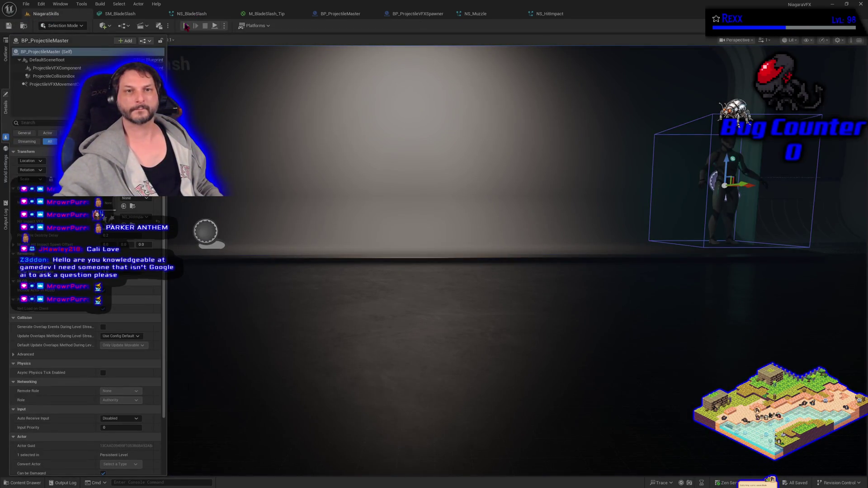
# Test-play the level, then inspect ProjectileCollisionBox's Collision settings
pyautogui.click(186, 26)
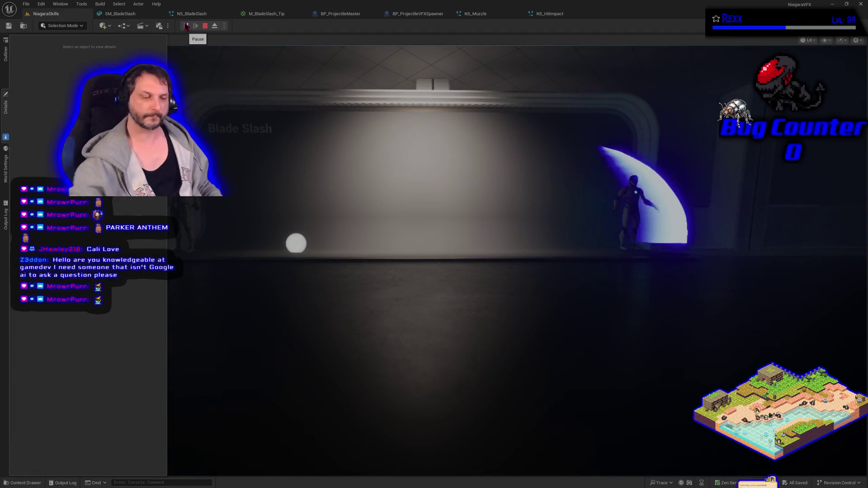
pyautogui.press('Escape')
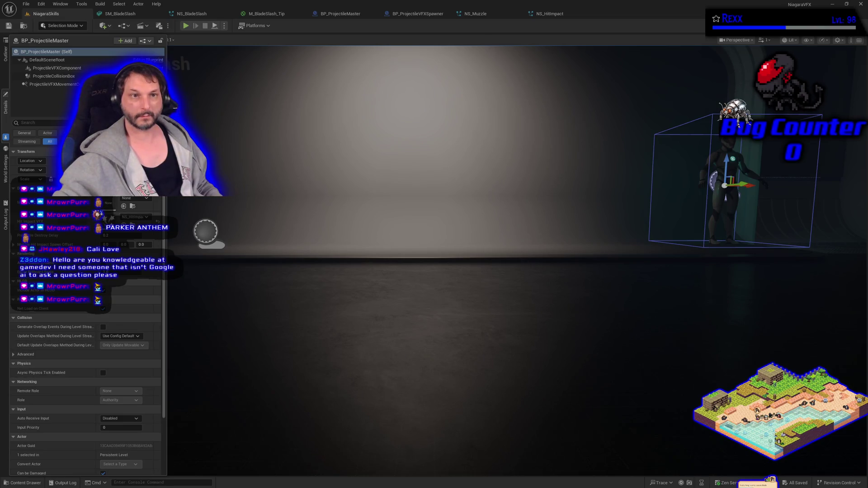
pyautogui.click(108, 76)
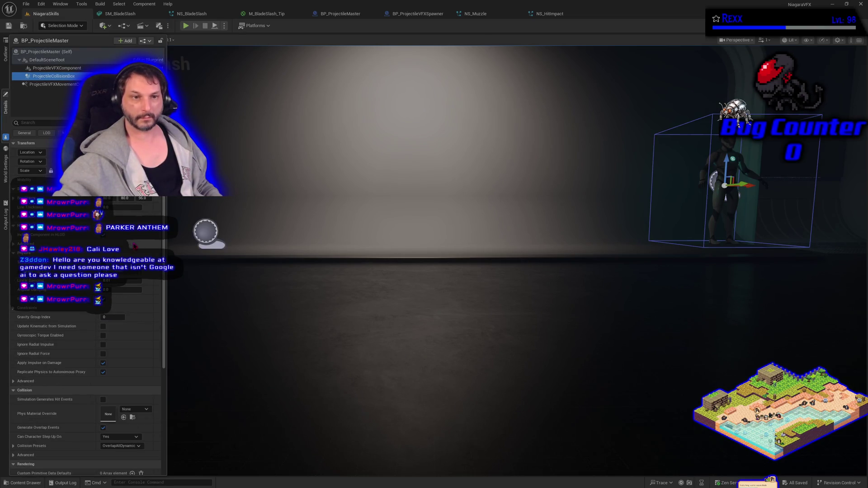
pyautogui.moveTo(164, 247); pyautogui.dragTo(155, 365)
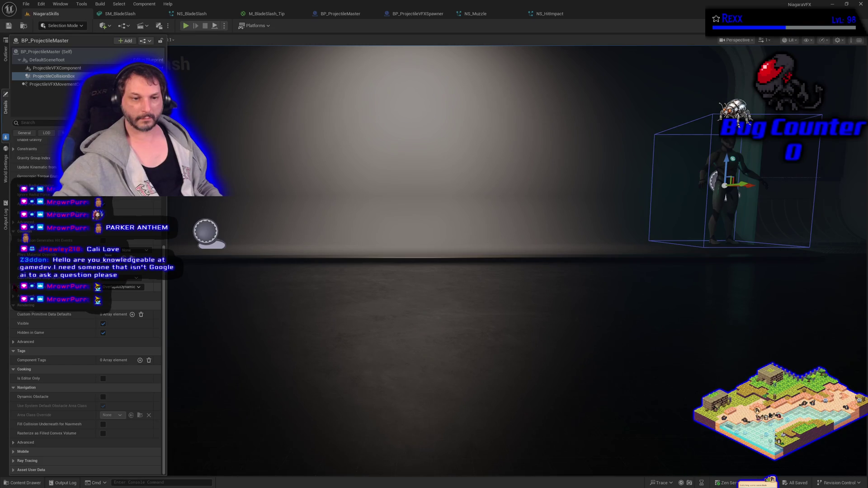
pyautogui.scroll(3, 90, 333)
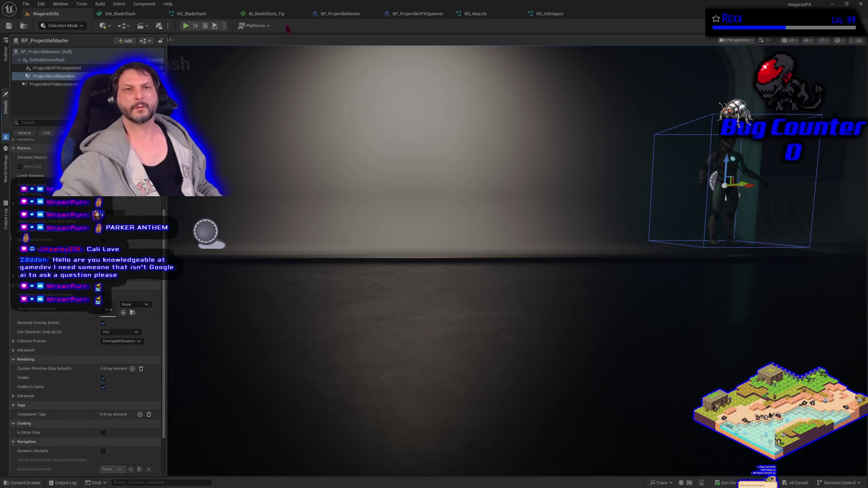
# Review the Cast To BlockingVolume node in BP_ProjectileMaster's event graph, then bring up NS_BladeSlash
pyautogui.click(281, 14)
pyautogui.click(337, 14)
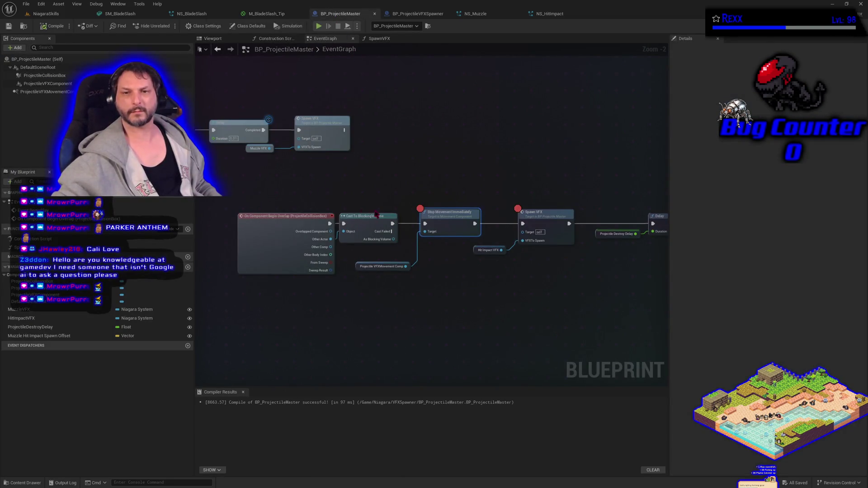
pyautogui.scroll(2, 375, 206)
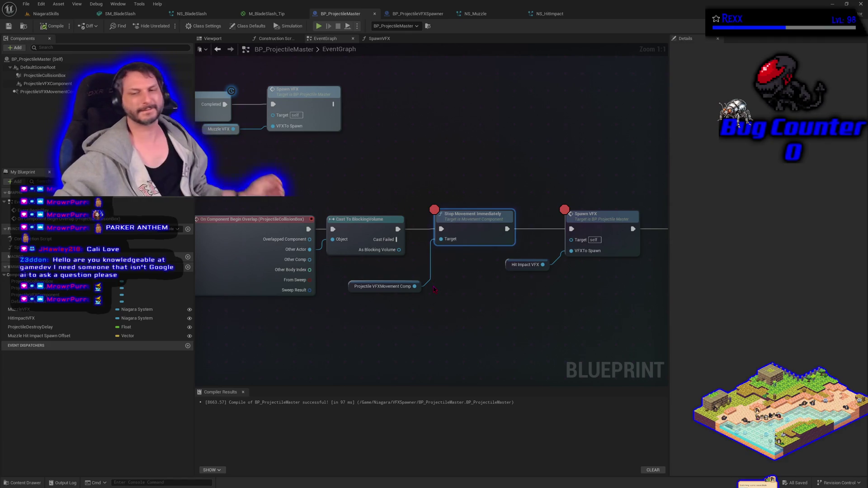
pyautogui.click(357, 220)
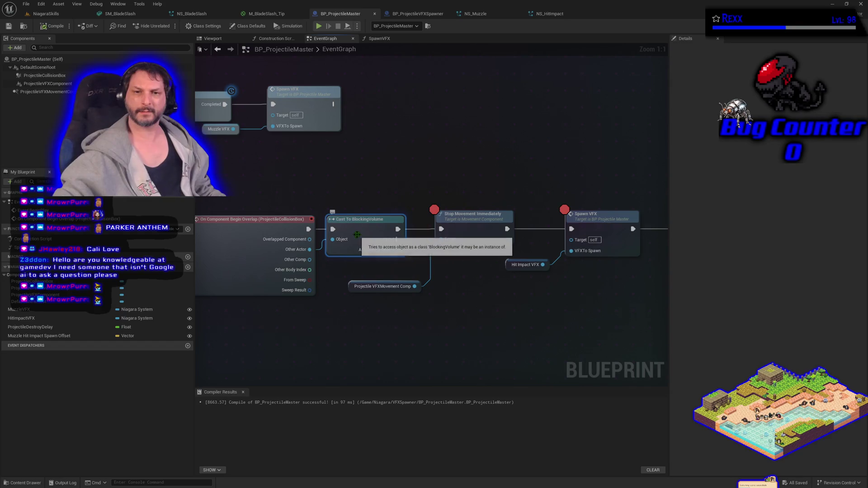
pyautogui.click(184, 11)
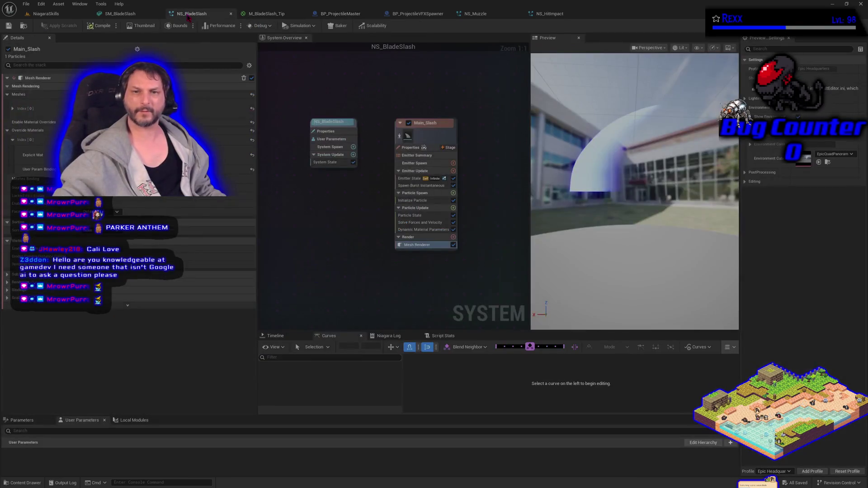
# Add a Collision module to Main_Slash's Particle Update, save, and test-play the level
pyautogui.click(452, 208)
pyautogui.click(453, 208)
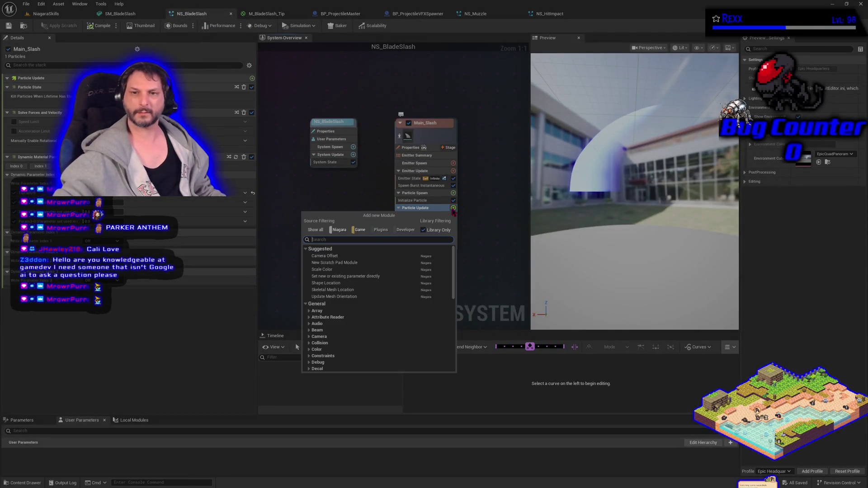
pyautogui.write('coll')
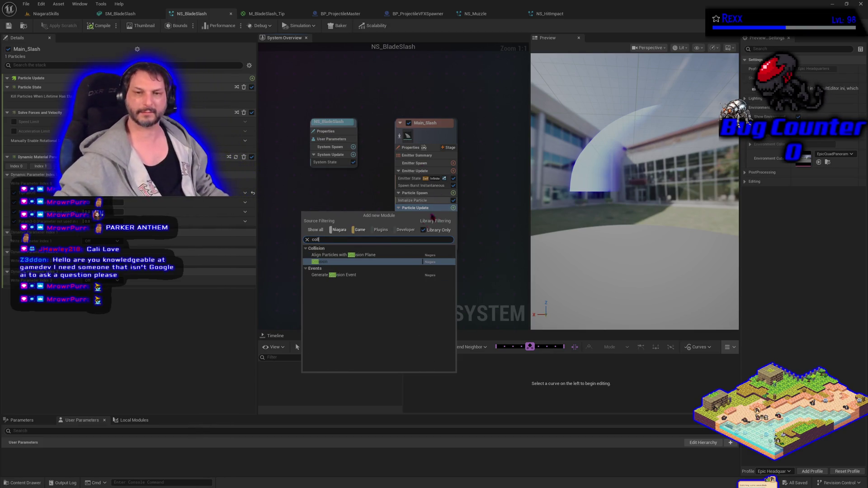
pyautogui.click(319, 261)
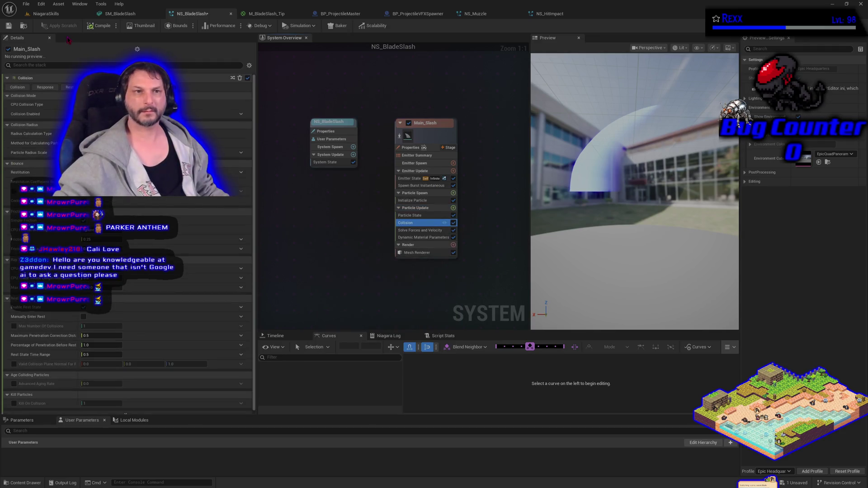
pyautogui.click(8, 26)
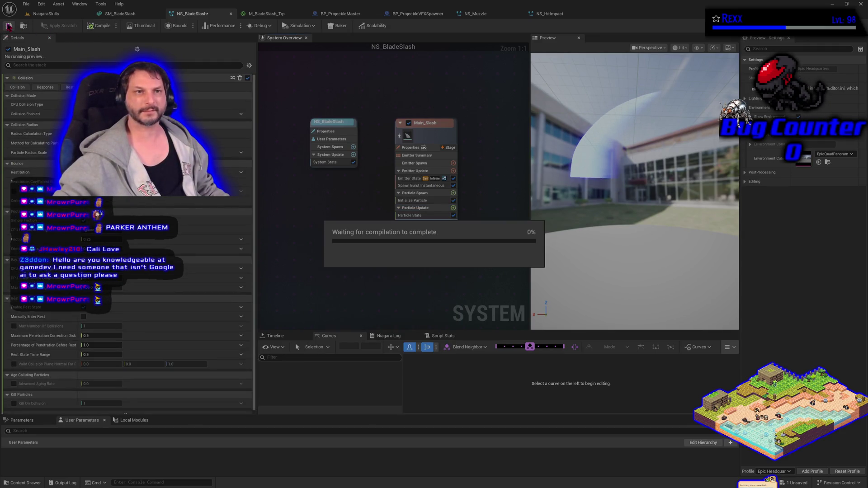
pyautogui.click(41, 14)
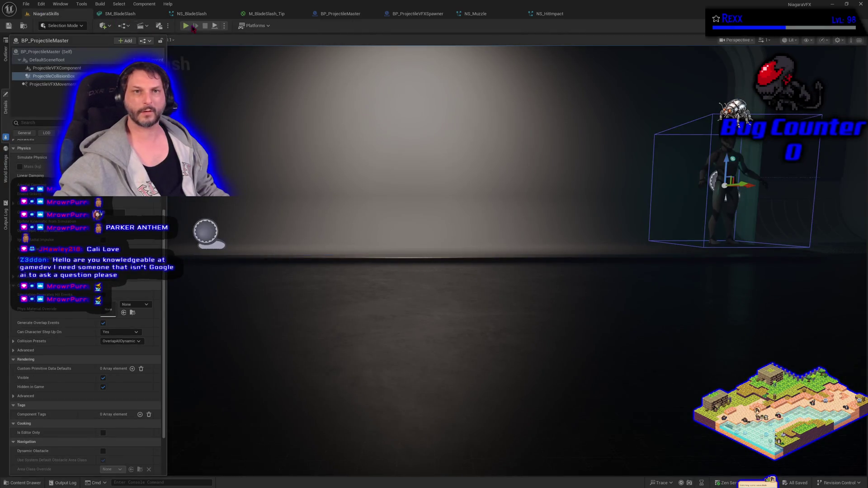
pyautogui.click(186, 26)
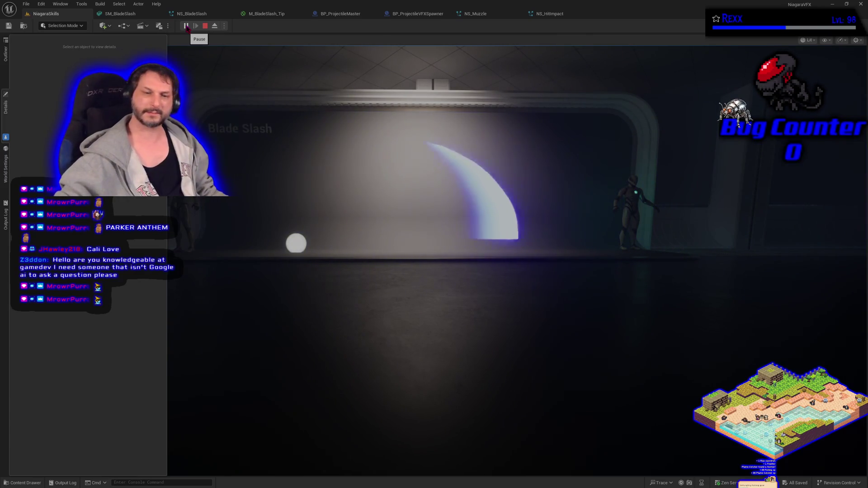
pyautogui.press('Escape')
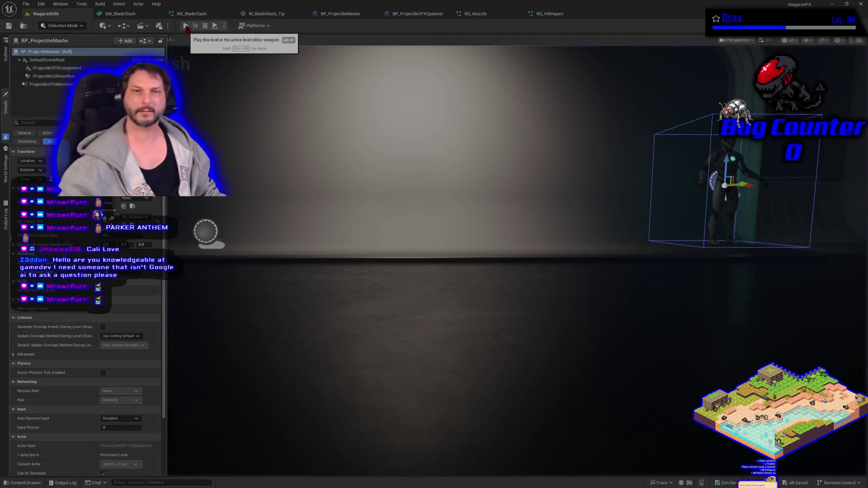
# Set the Collision module's CPU Collision Trace Channel to Pawn
pyautogui.click(236, 15)
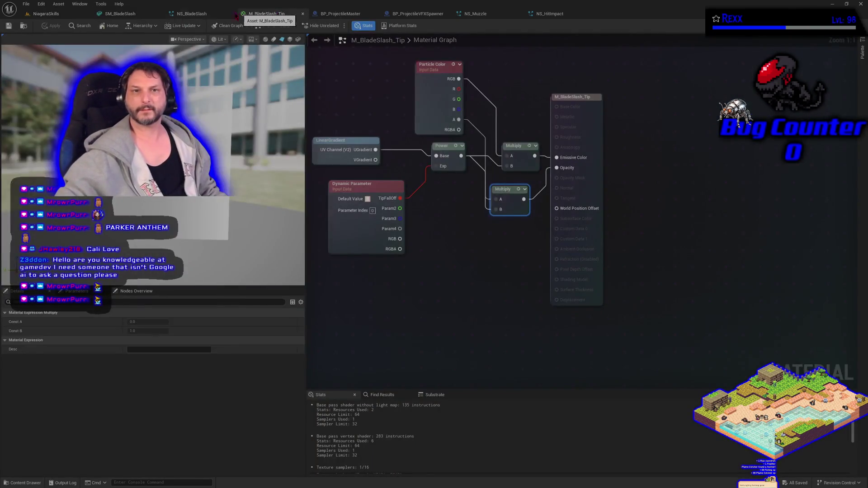
pyautogui.click(208, 14)
pyautogui.click(418, 230)
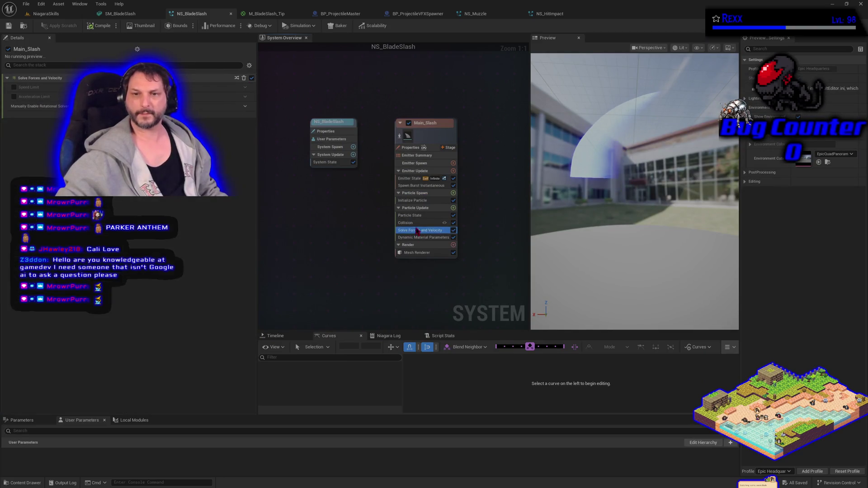
pyautogui.click(418, 223)
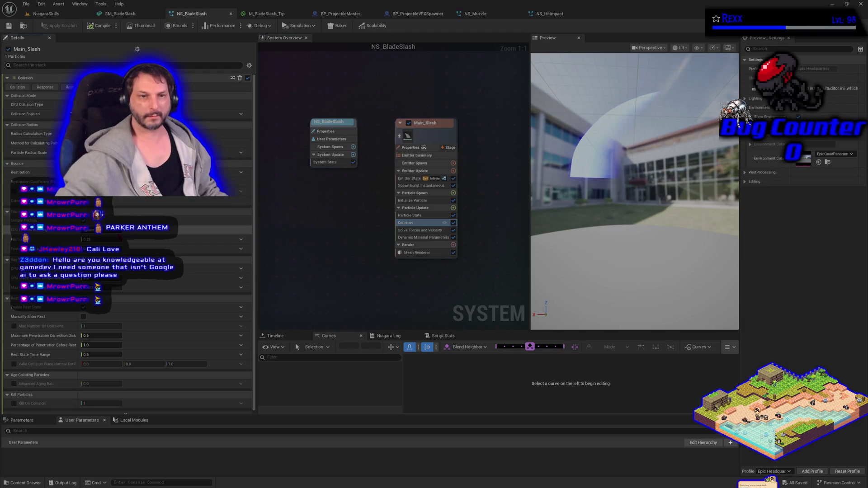
pyautogui.click(101, 270)
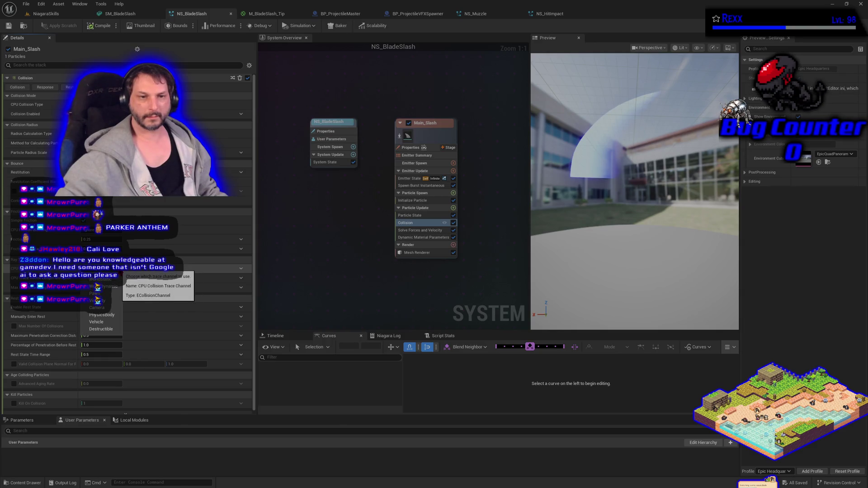
pyautogui.click(109, 294)
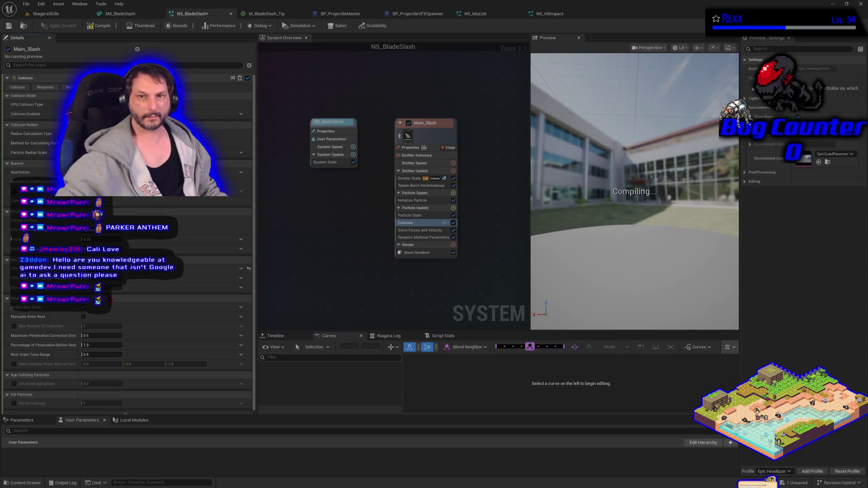
# Test-play the level with Pawn-channel collision and return to NS_BladeSlash
pyautogui.click(46, 14)
pyautogui.click(186, 26)
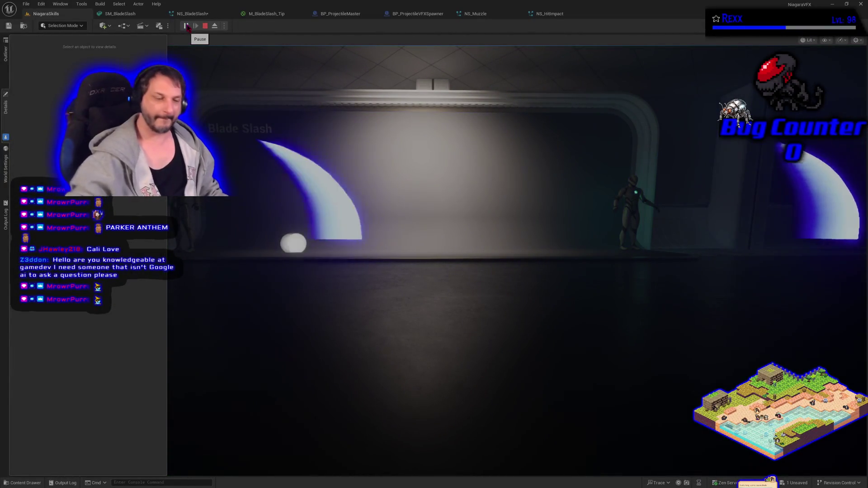
pyautogui.press('Escape')
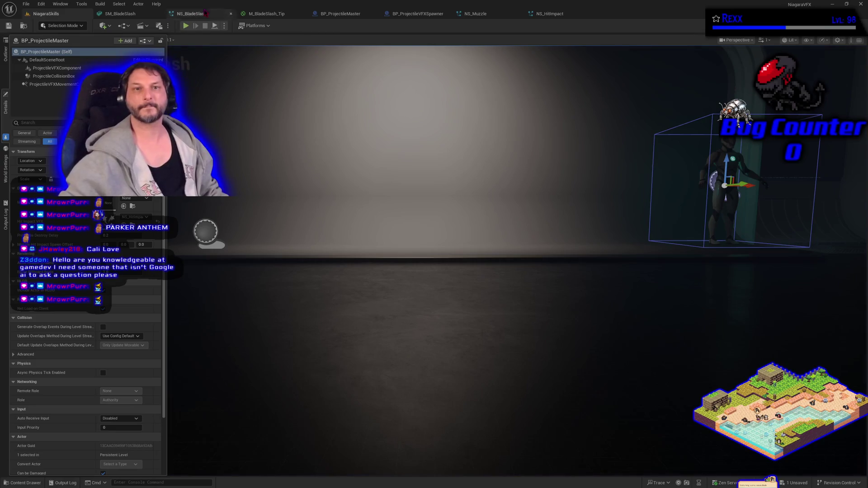
pyautogui.click(207, 17)
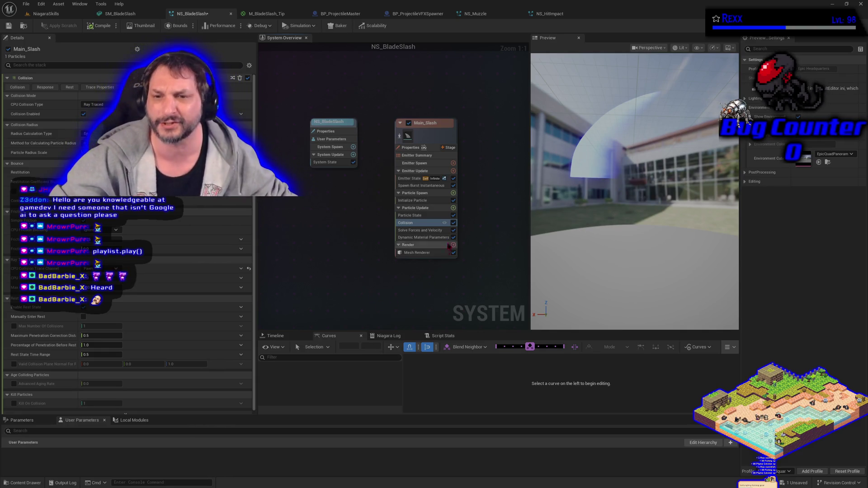
# Delete the Collision module from the Main_Slash emitter's Particle Update stack
pyautogui.click(413, 223)
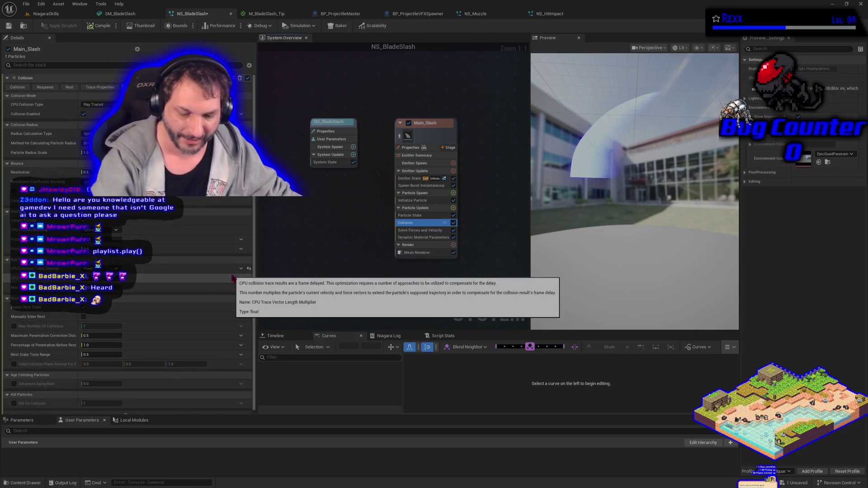
pyautogui.press('Delete')
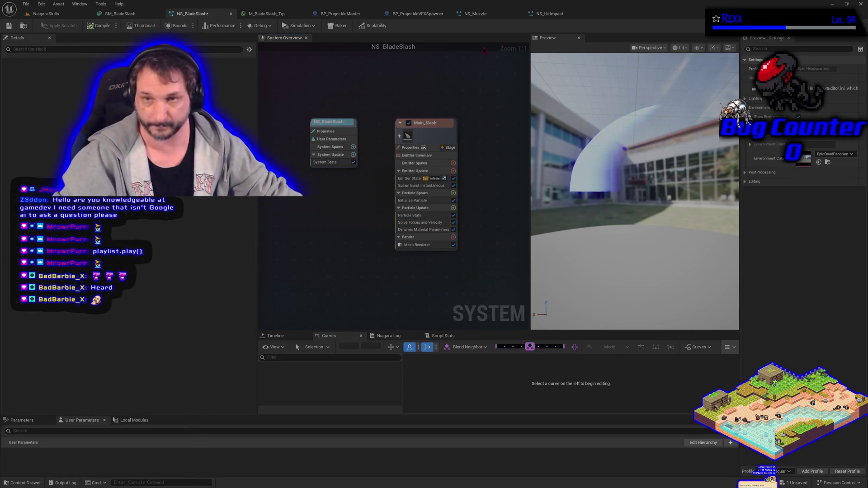
# Save NS_BladeSlash and return to BP_ProjectileMaster's event graph, framing the hit logic
pyautogui.click(8, 26)
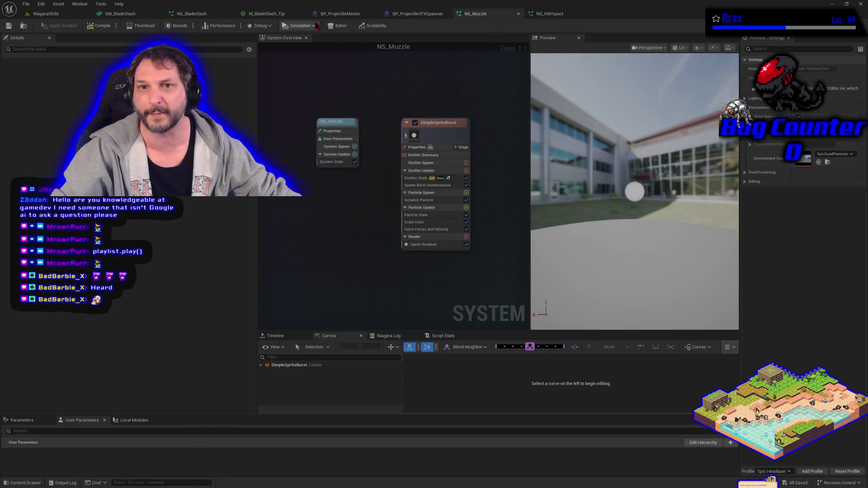
pyautogui.click(341, 13)
pyautogui.moveTo(404, 195)
pyautogui.mouseDown()
pyautogui.moveTo(385, 174)
pyautogui.moveTo(400, 143)
pyautogui.mouseUp()
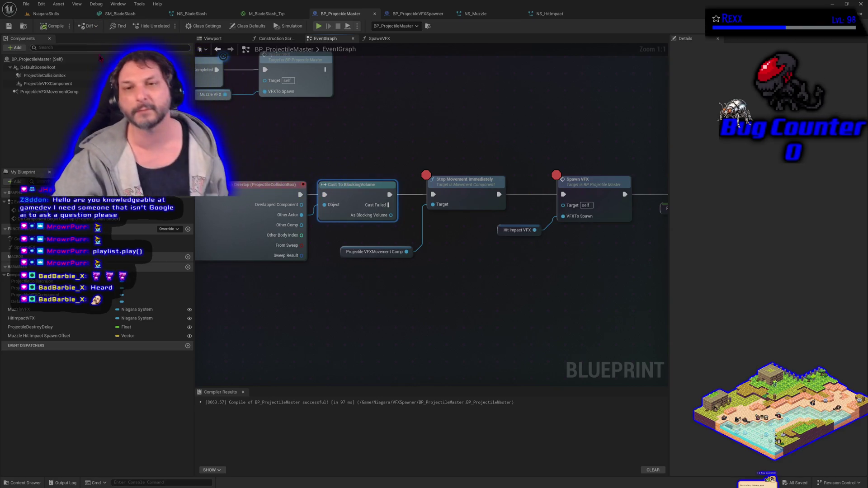
pyautogui.click(224, 40)
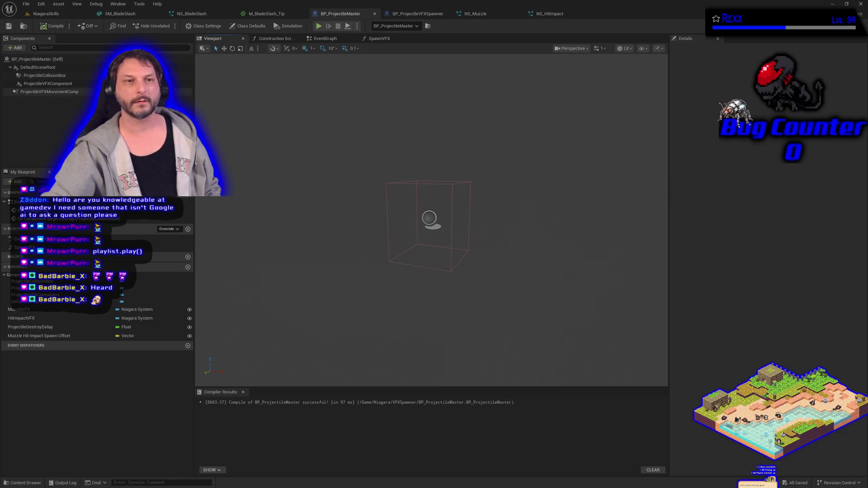
# Select ProjectileCollisionBox in the Viewport tab and widen the Details panel
pyautogui.click(99, 83)
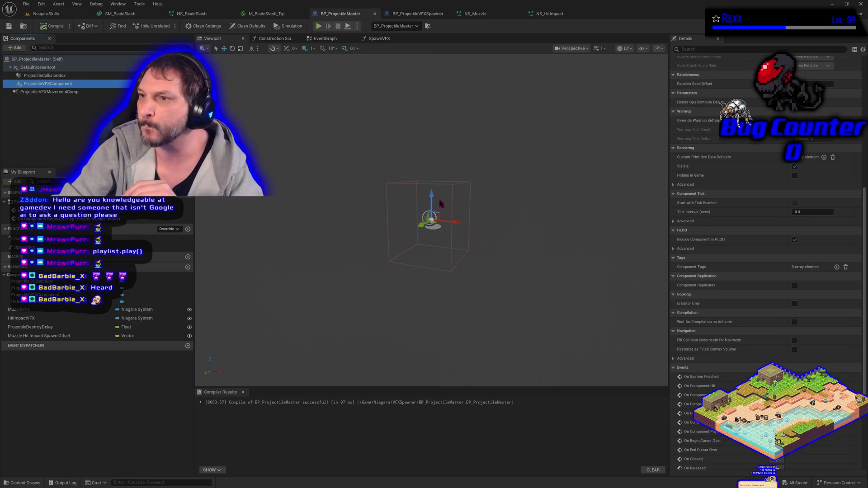
pyautogui.click(59, 76)
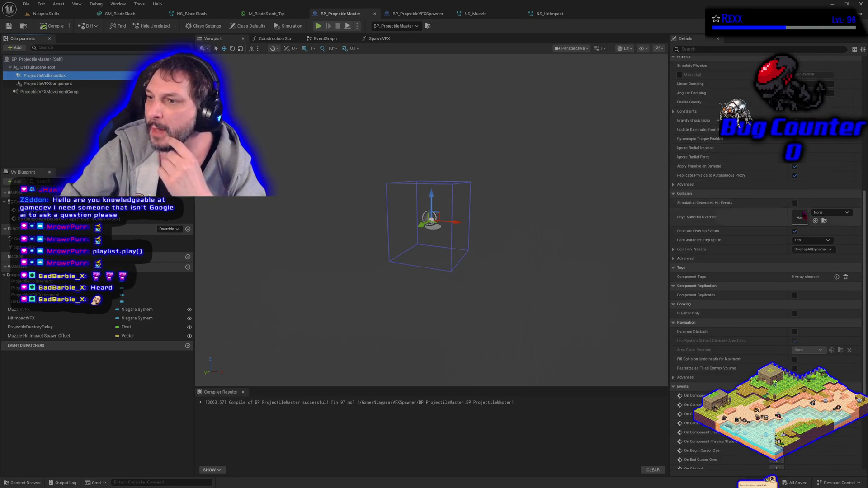
pyautogui.moveTo(670, 171); pyautogui.dragTo(604, 169)
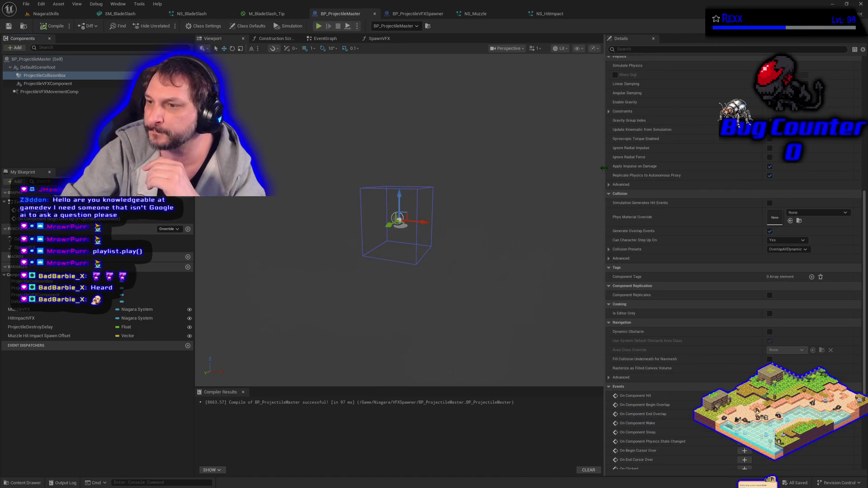
pyautogui.scroll(5, 676, 145)
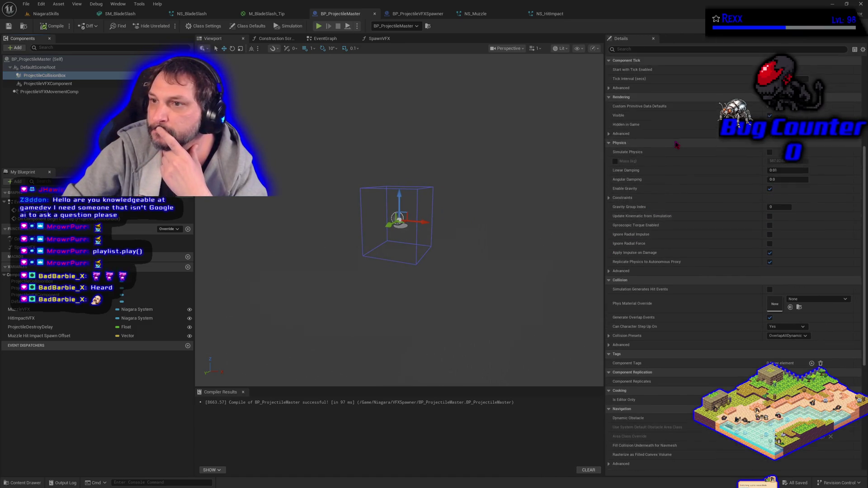
pyautogui.scroll(3, 675, 145)
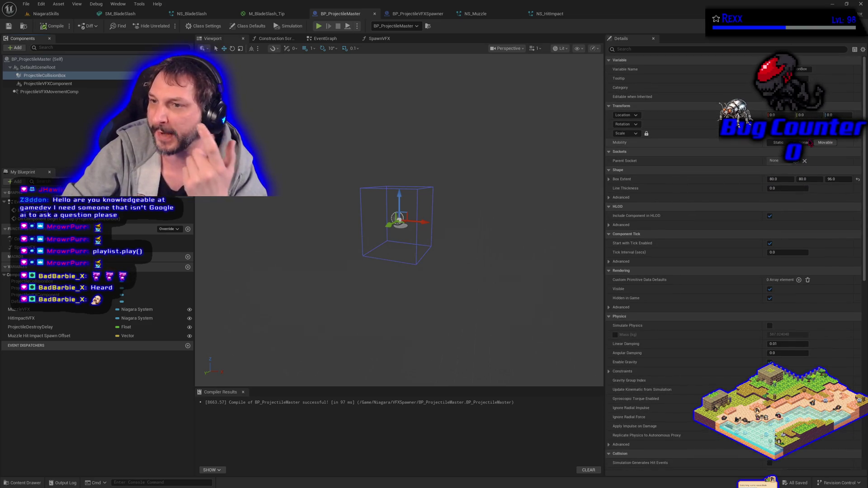
# Set the collision box's Box Extent to 21, 23, 15, then compile and save BP_ProjectileMaster
pyautogui.click(776, 179)
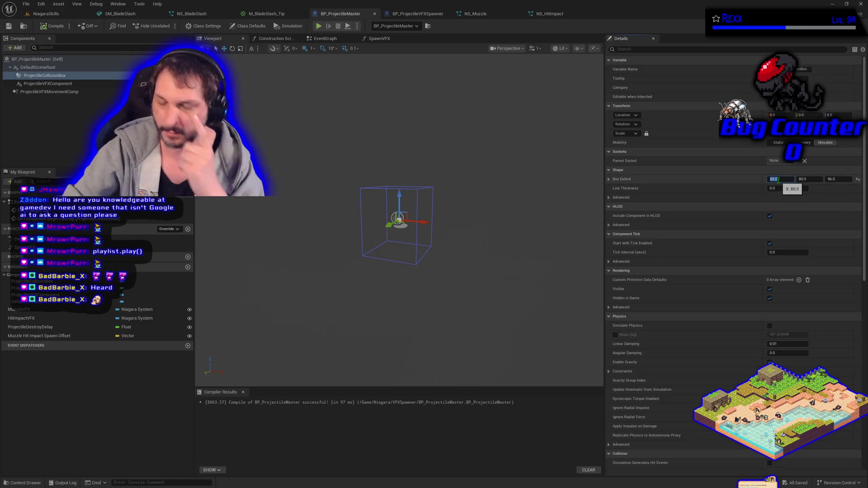
pyautogui.write('21')
pyautogui.press('Tab')
pyautogui.write('23')
pyautogui.press('Tab')
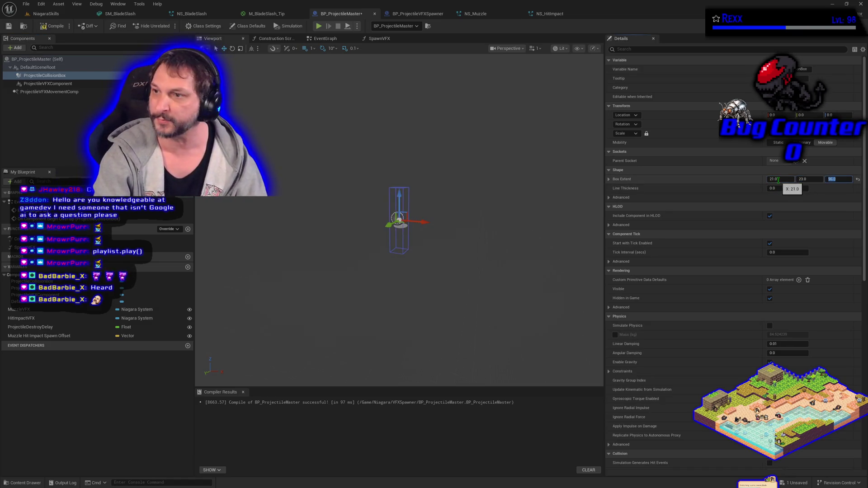
pyautogui.write('15')
pyautogui.press('Return')
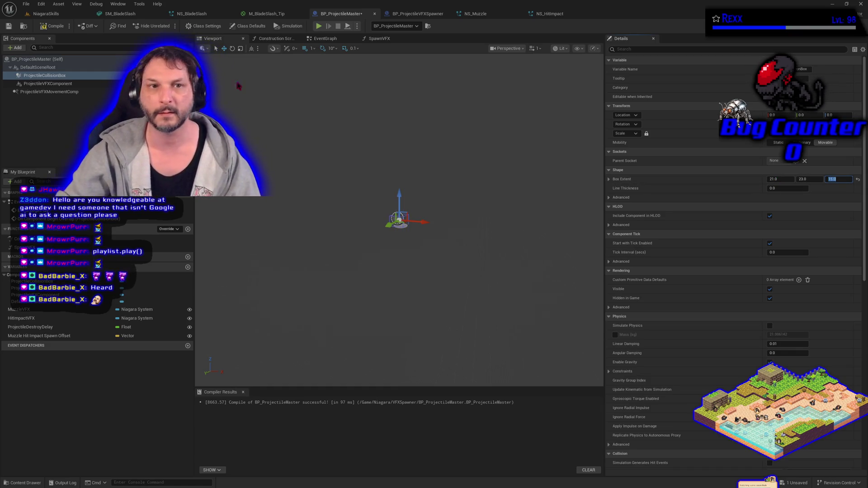
pyautogui.click(53, 25)
pyautogui.click(9, 26)
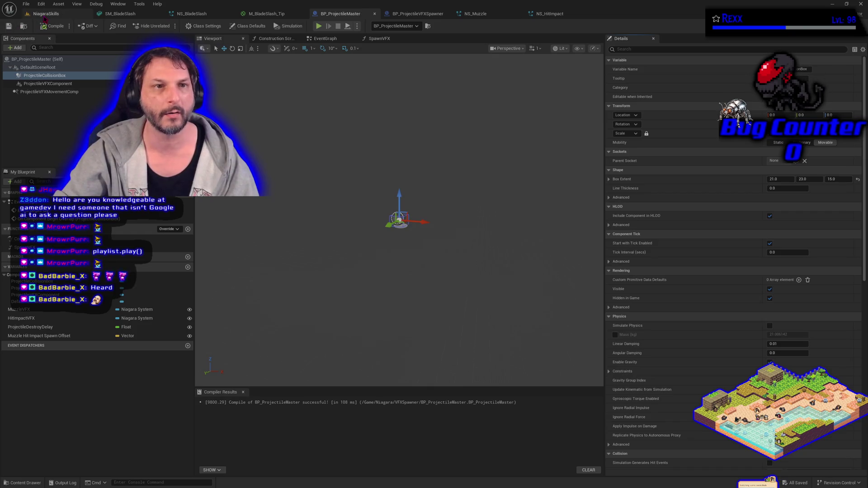
pyautogui.click(45, 14)
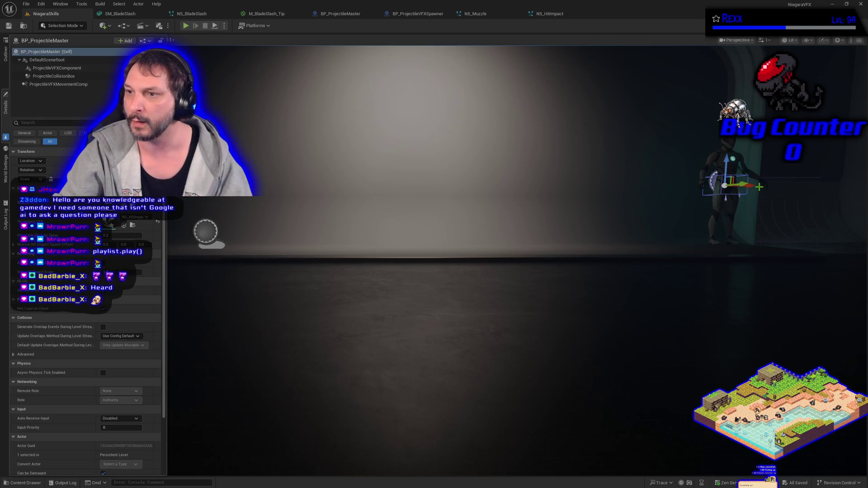
# Delete the projectile actor, then place a Trigger Volume from Quick Add and undo it
pyautogui.moveTo(745, 186); pyautogui.dragTo(589, 185)
pyautogui.press('Delete')
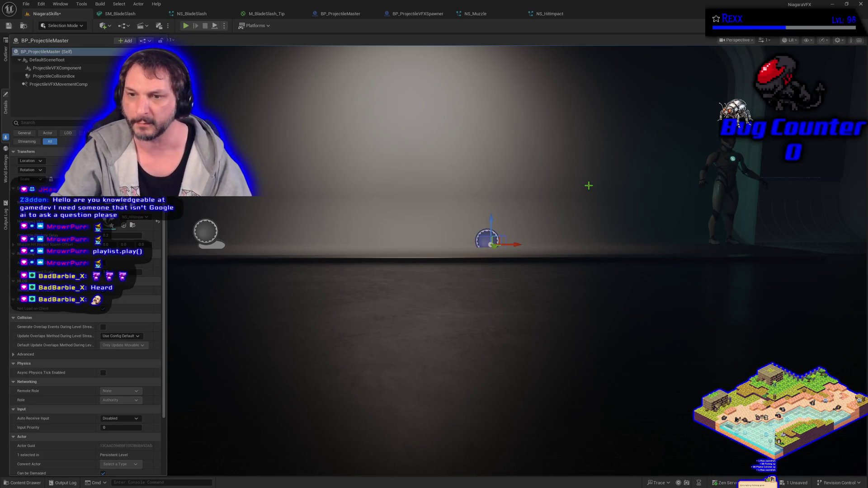
pyautogui.click(103, 26)
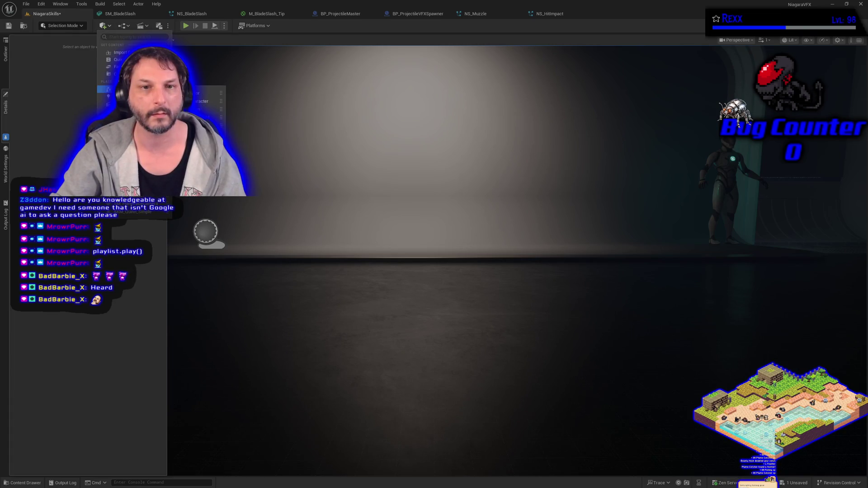
pyautogui.moveTo(136, 151)
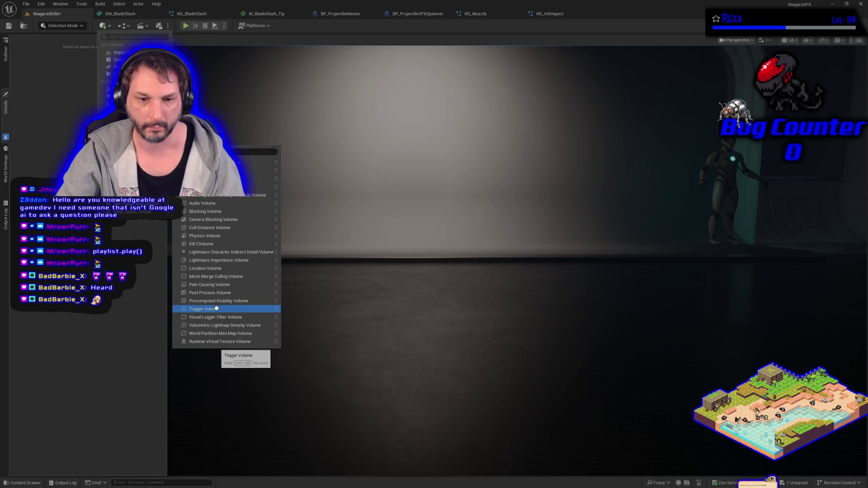
pyautogui.moveTo(216, 309)
pyautogui.mouseDown()
pyautogui.moveTo(688, 242)
pyautogui.moveTo(702, 229)
pyautogui.moveTo(699, 238)
pyautogui.mouseUp()
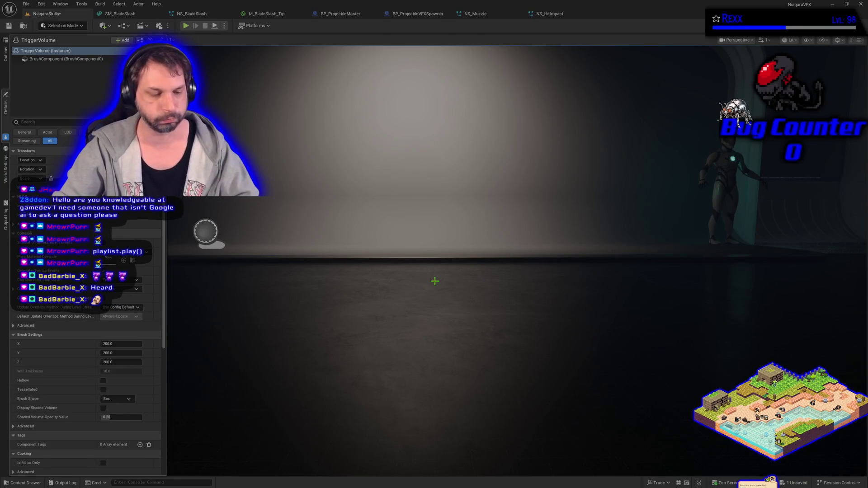
pyautogui.moveTo(440, 293)
pyautogui.mouseDown()
pyautogui.moveTo(376, 214)
pyautogui.moveTo(440, 293)
pyautogui.mouseUp()
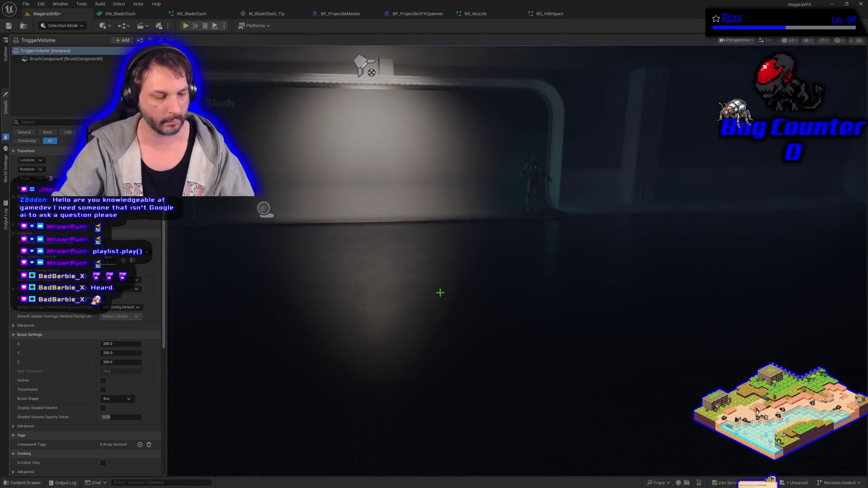
pyautogui.hotkey('ctrl', 'z')
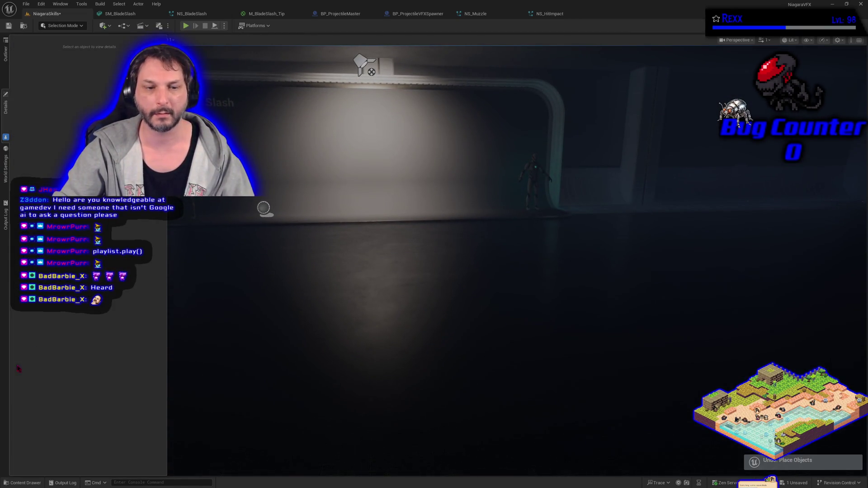
# Search Quick Add for collision volumes, then clear the search text
pyautogui.click(104, 26)
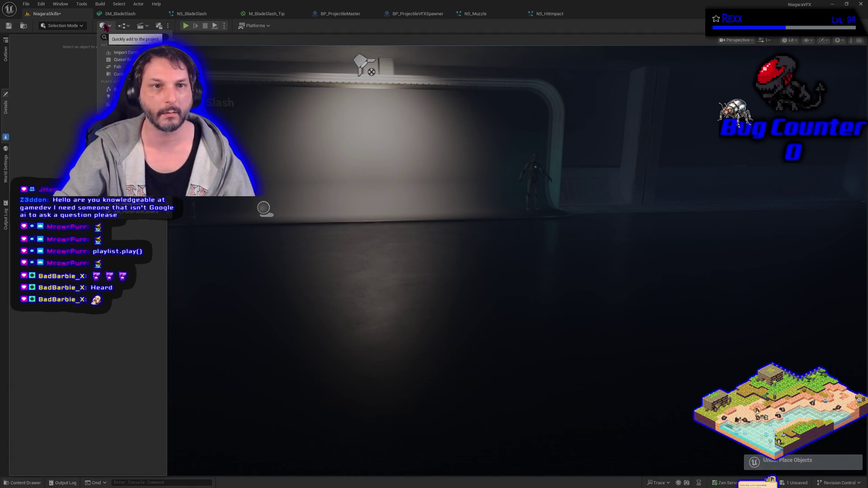
pyautogui.moveTo(136, 152)
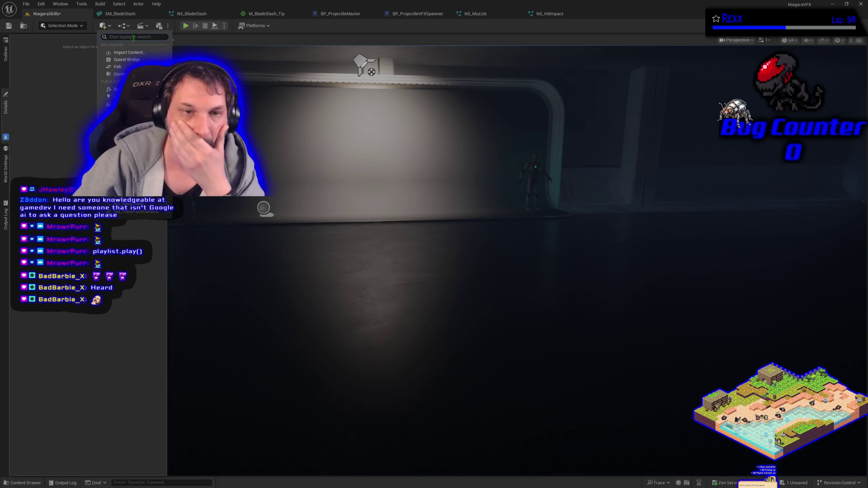
pyautogui.write('collisi0o')
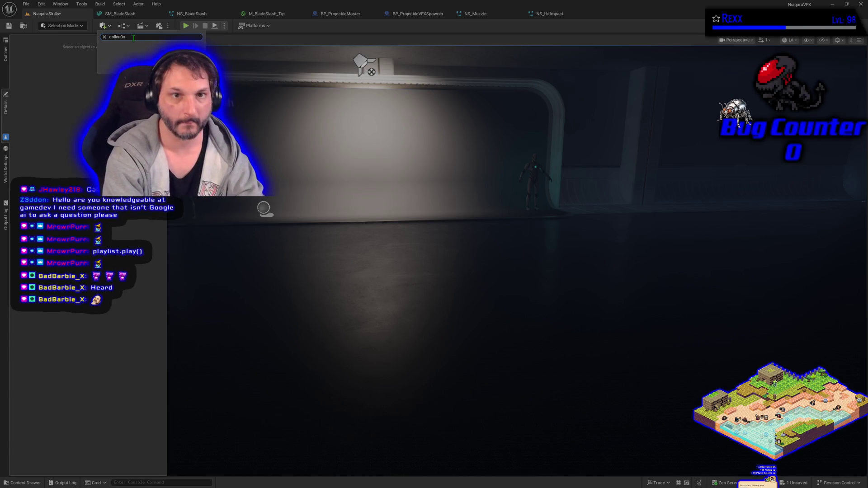
pyautogui.press('BackSpace')
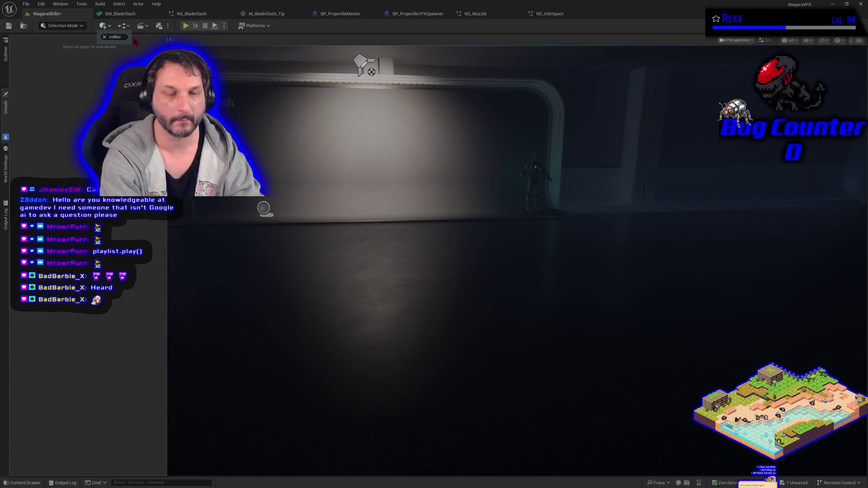
pyautogui.write('ios')
pyautogui.press('BackSpace')
pyautogui.press('BackSpace')
pyautogui.press('BackSpace')
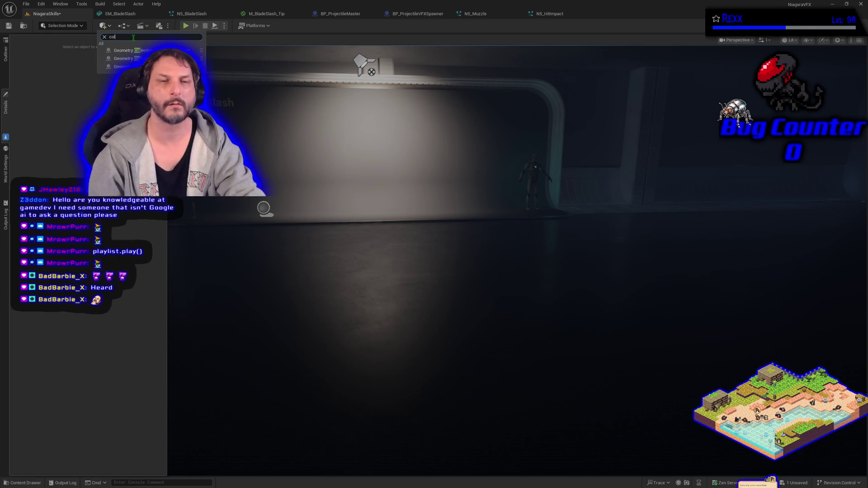
pyautogui.click(104, 36)
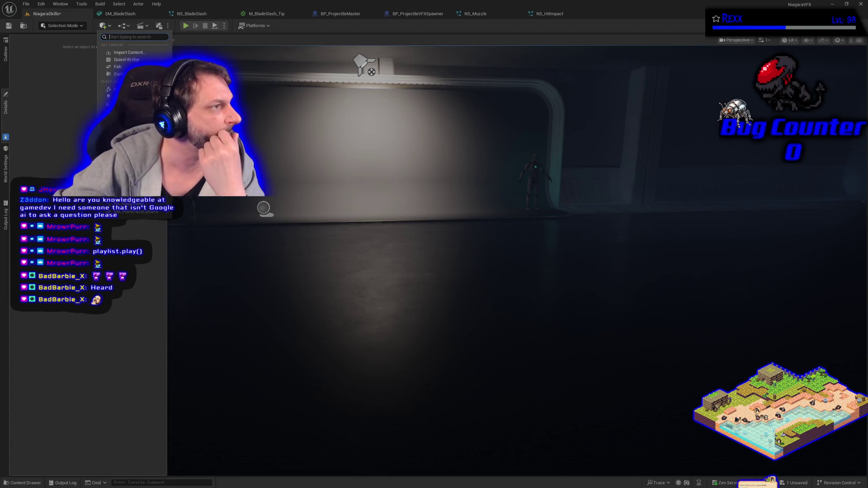
# Close the Quick Add list and fly the view forward through the corridor
pyautogui.press('Escape')
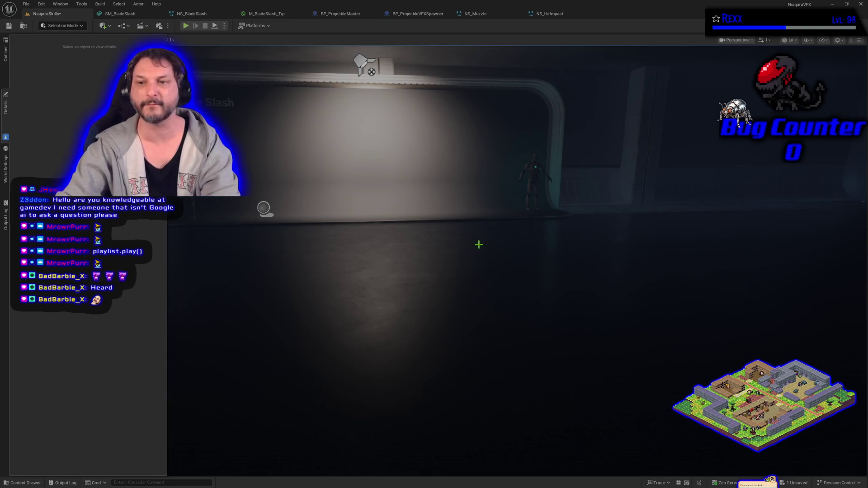
pyautogui.moveTo(469, 242)
pyautogui.mouseDown()
pyautogui.moveTo(461, 202)
pyautogui.moveTo(470, 179)
pyautogui.mouseUp()
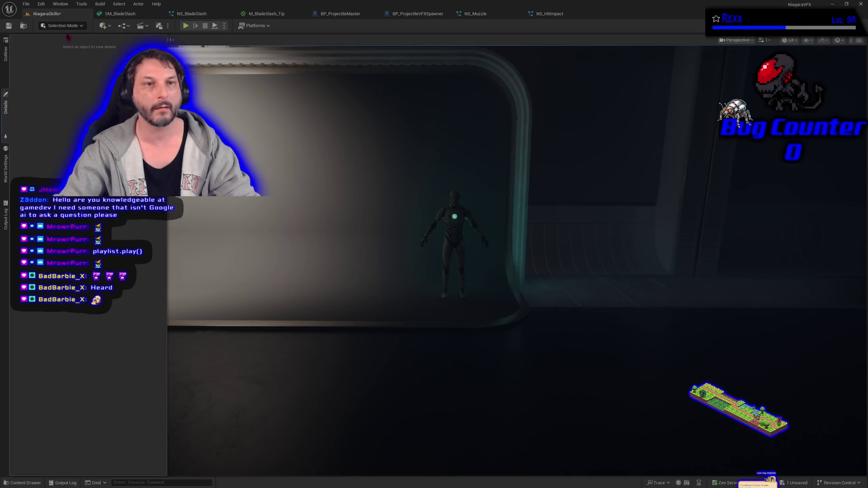
# Place a Blocking Volume over the character via a 'locking' Quick Add search, then play-test
pyautogui.click(103, 25)
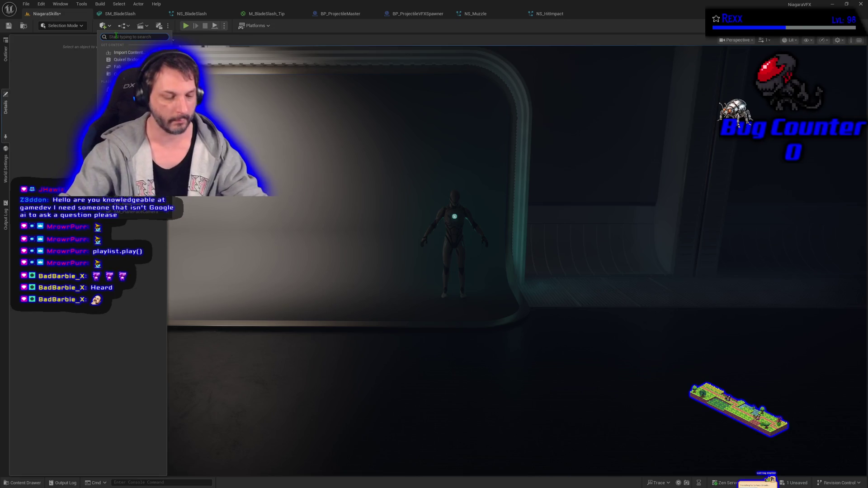
pyautogui.write('tilocking')
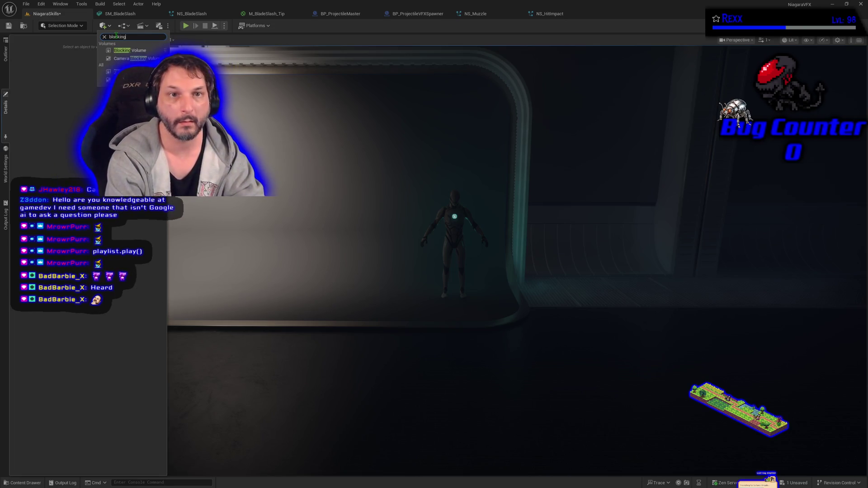
pyautogui.moveTo(129, 51)
pyautogui.mouseDown()
pyautogui.moveTo(520, 259)
pyautogui.moveTo(457, 263)
pyautogui.moveTo(406, 235)
pyautogui.moveTo(347, 131)
pyautogui.moveTo(335, 317)
pyautogui.mouseUp()
pyautogui.moveTo(371, 345); pyautogui.dragTo(373, 291)
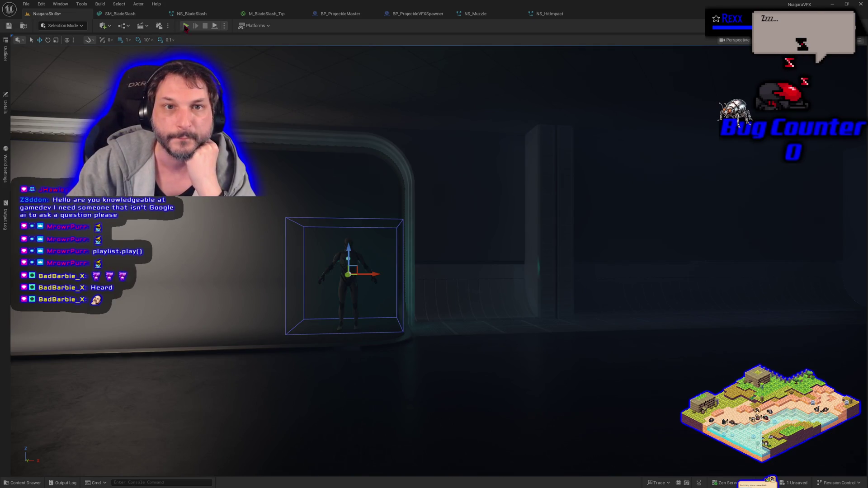
pyautogui.click(186, 26)
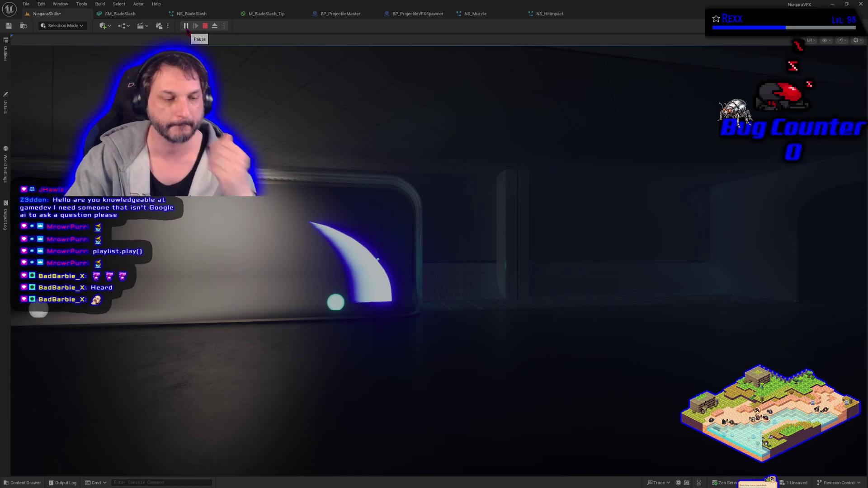
pyautogui.press('Escape')
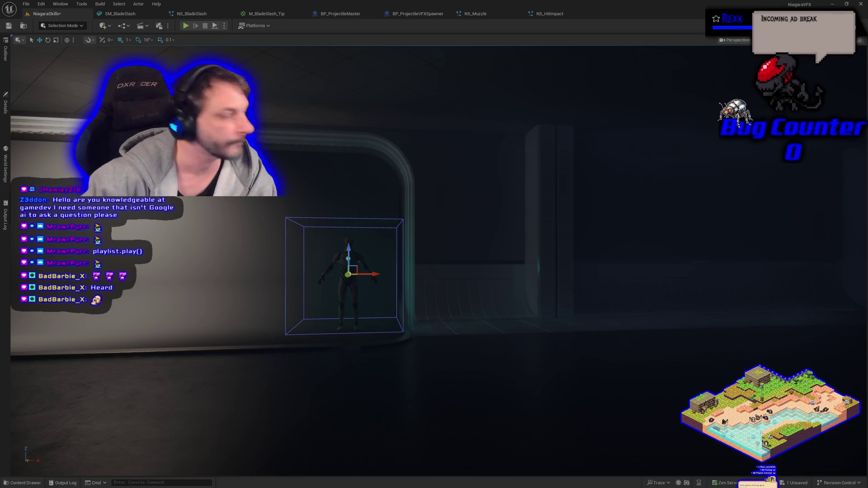
pyautogui.moveTo(180, 296); pyautogui.dragTo(136, 304)
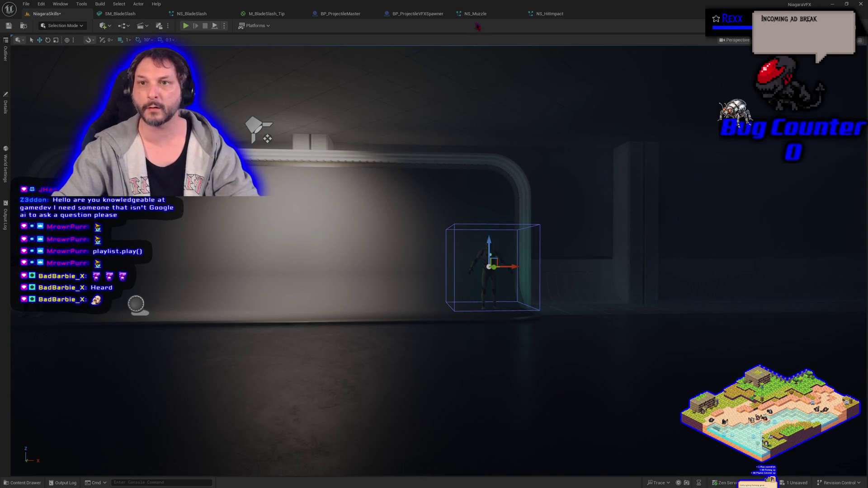
# Set NS_Muzzle's Initialize Particle colour to magenta and save it
pyautogui.click(475, 13)
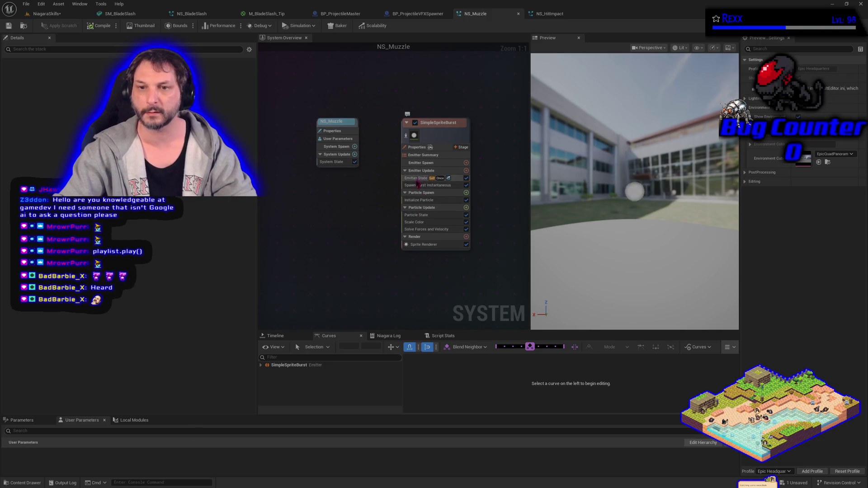
pyautogui.click(419, 200)
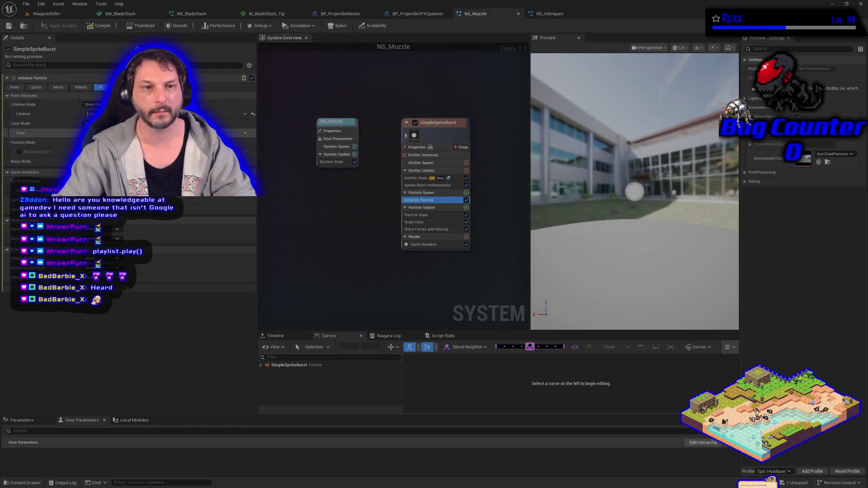
pyautogui.click(163, 133)
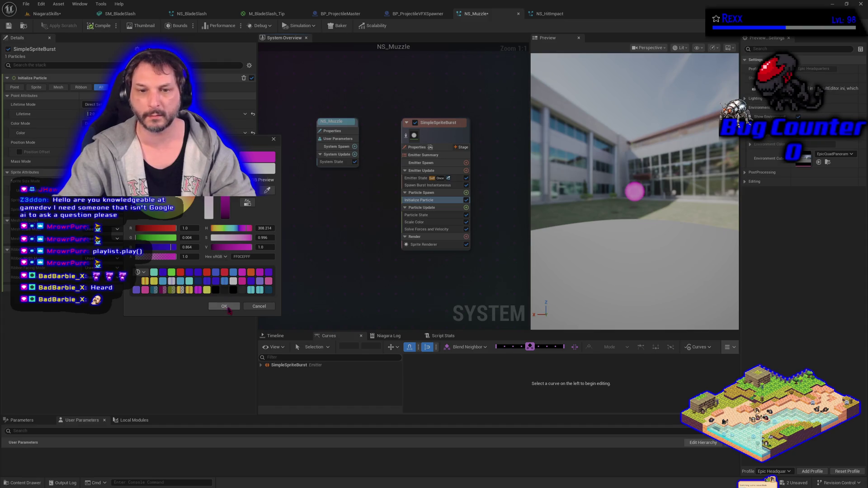
pyautogui.click(224, 306)
pyautogui.click(8, 26)
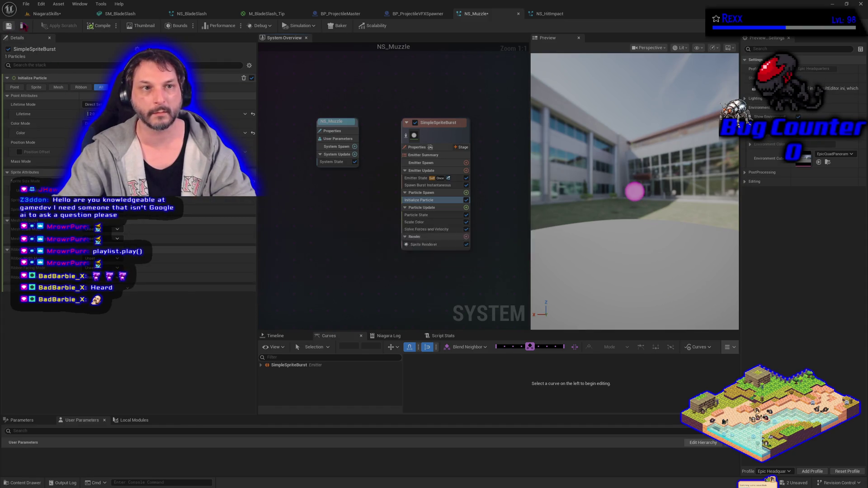
# Set NS_HitImpact's particle colour to pure blue (0000FFFF) and save all assets
pyautogui.click(549, 14)
pyautogui.click(162, 133)
pyautogui.click(179, 205)
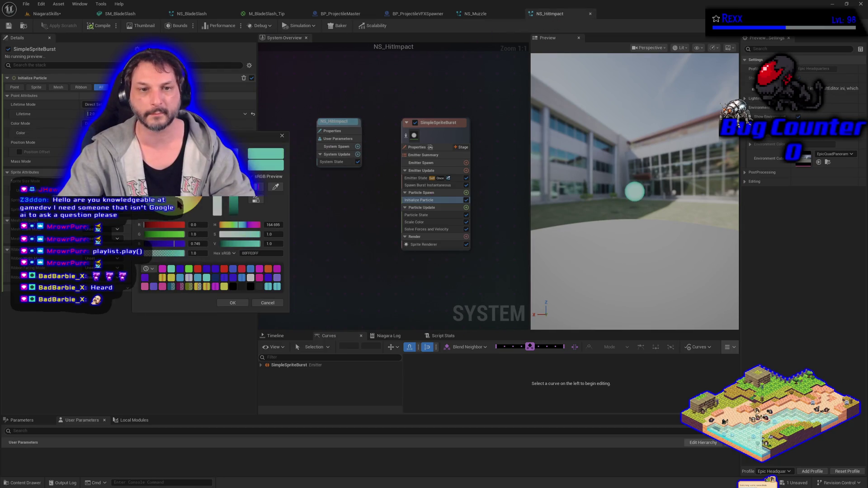
pyautogui.moveTo(174, 245); pyautogui.dragTo(197, 245)
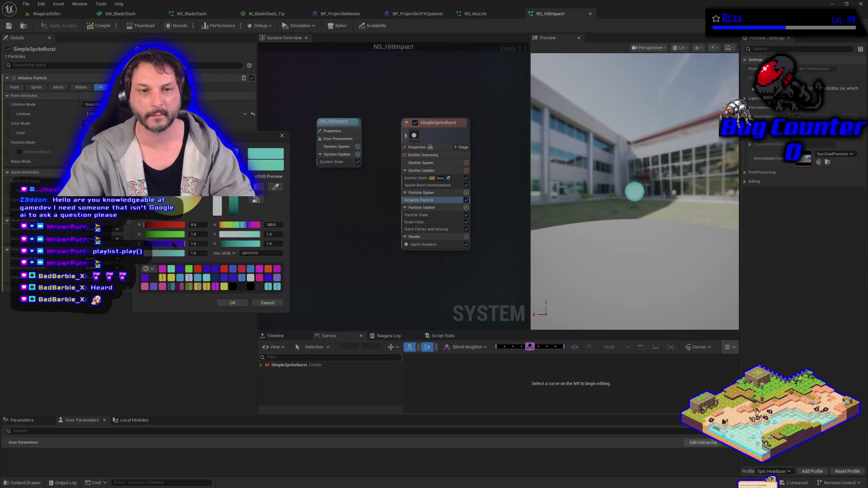
pyautogui.click(154, 284)
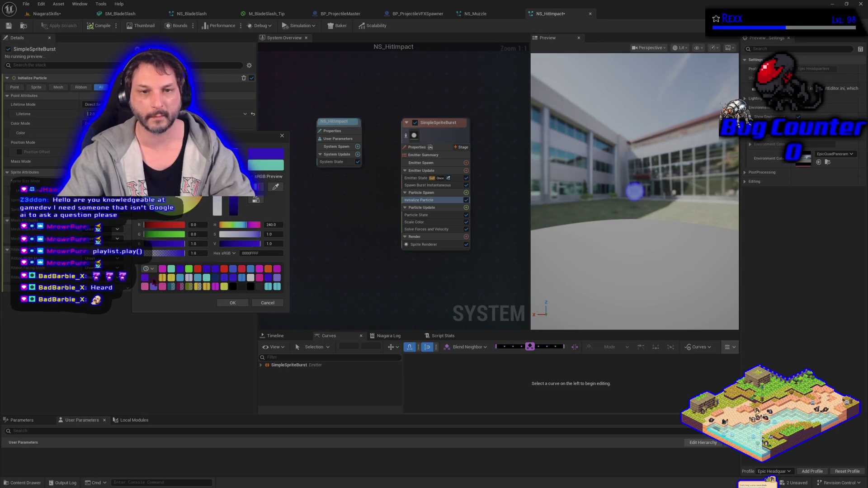
pyautogui.click(233, 303)
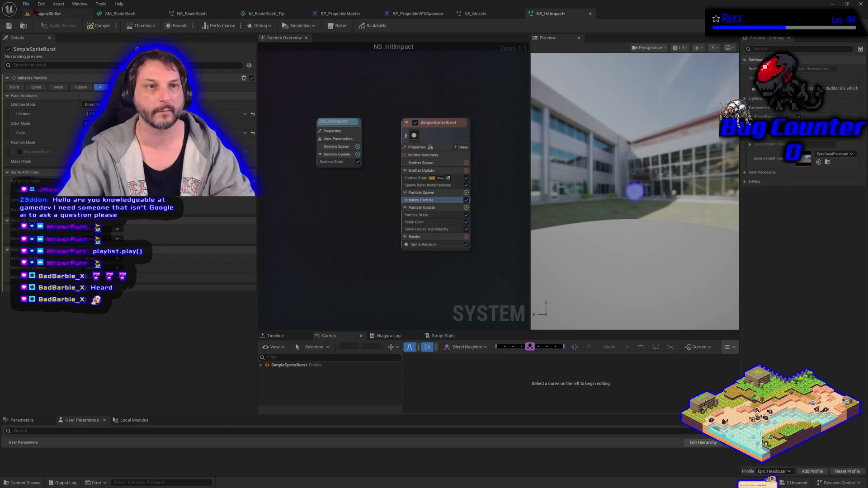
pyautogui.hotkey('ctrl', 'shift', 's')
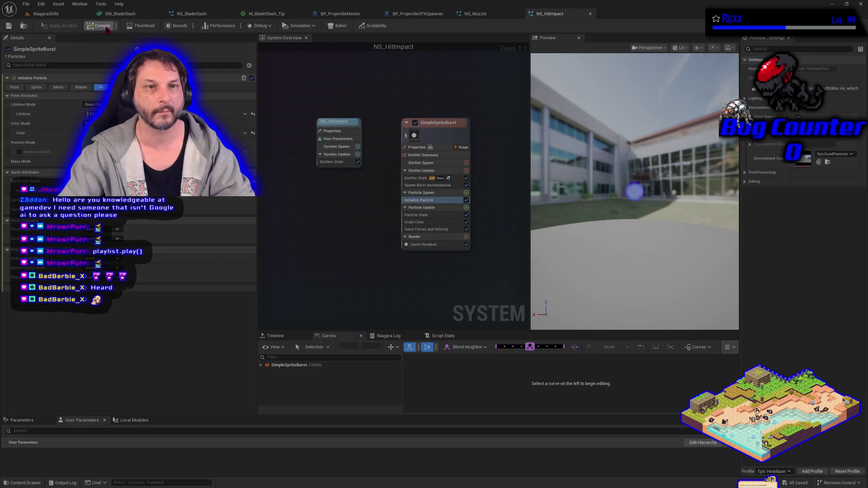
pyautogui.click(63, 16)
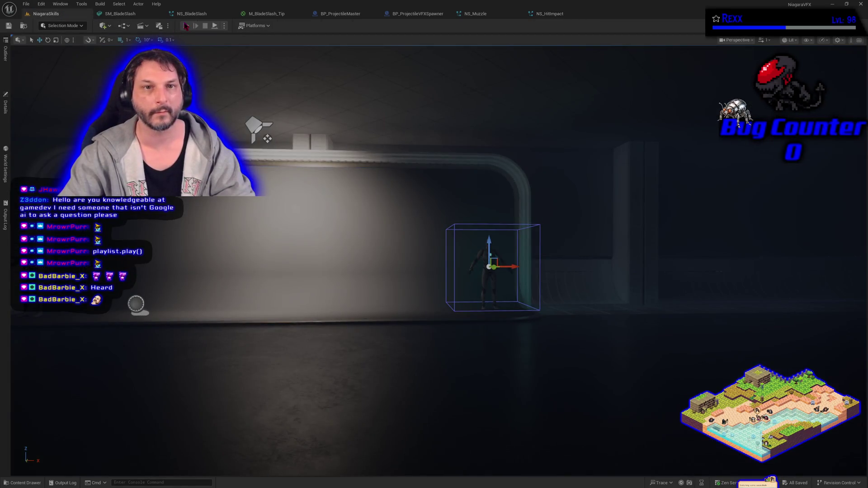
# Run a quick test play, then bring up BP_ProjectileMaster's event graph
pyautogui.click(186, 26)
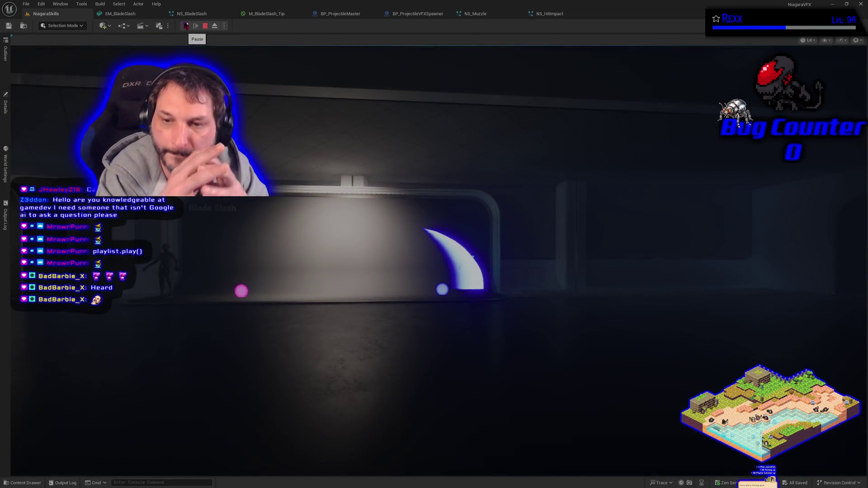
pyautogui.press('Escape')
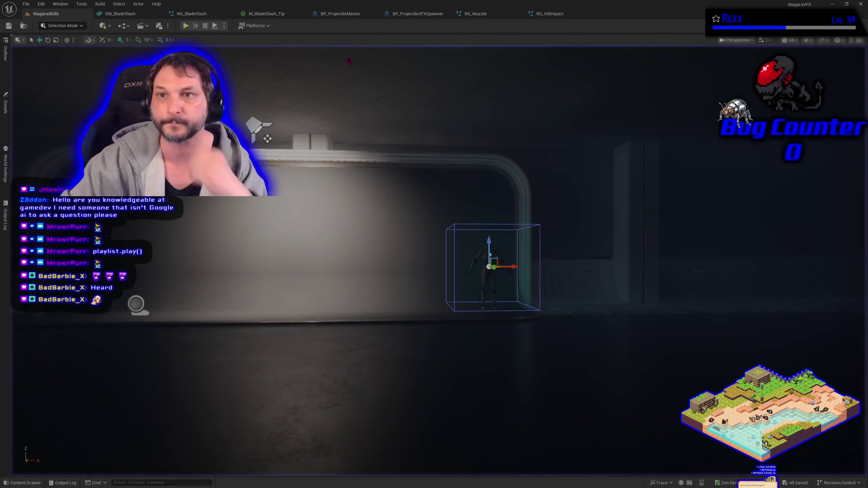
pyautogui.click(404, 14)
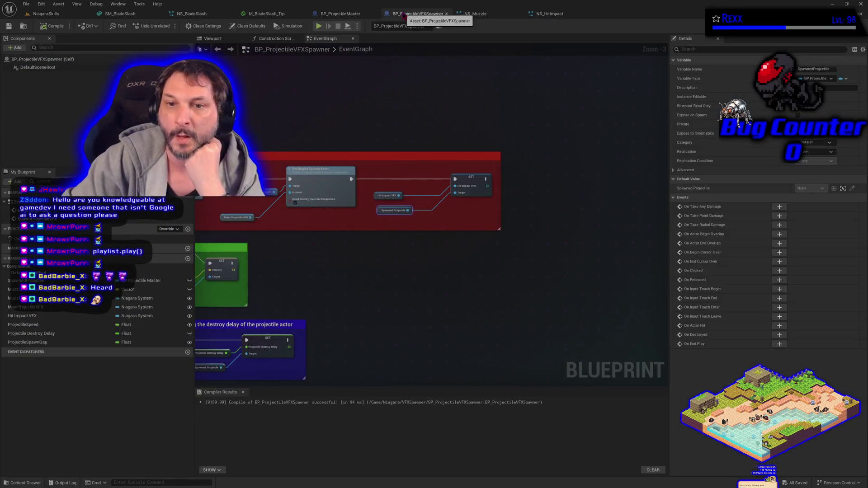
pyautogui.click(353, 14)
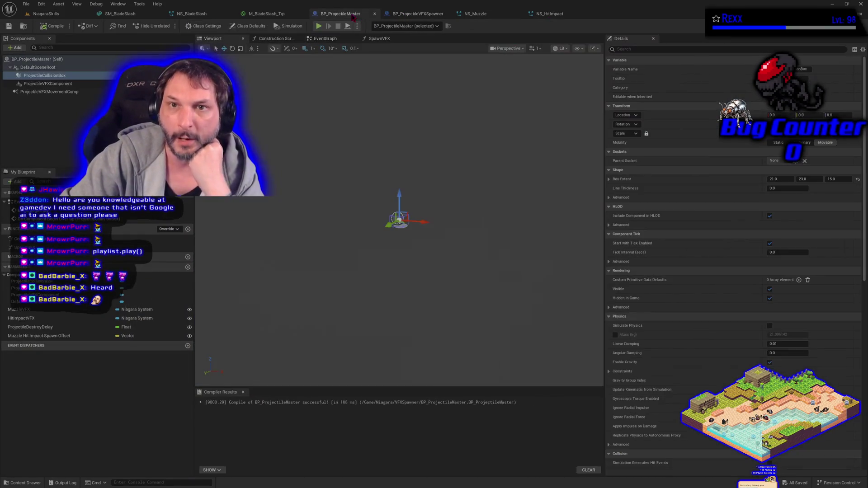
pyautogui.click(334, 39)
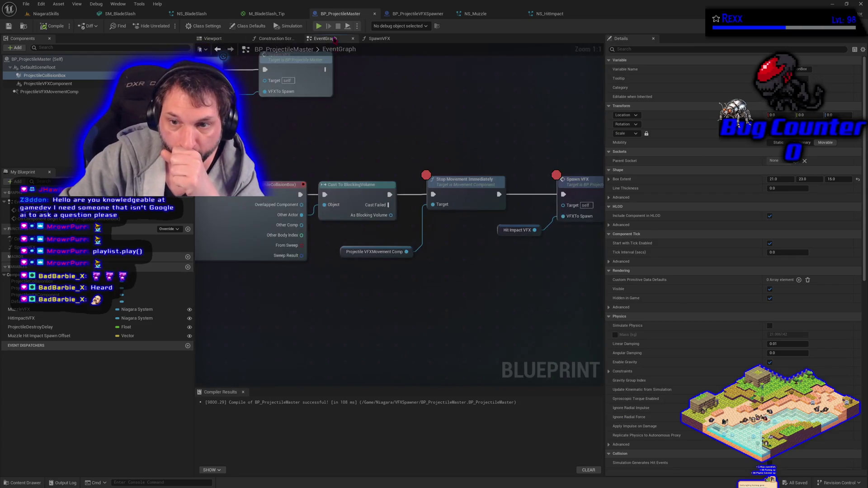
# Select the Stop Movement Immediately and Spawn VFX nodes along the hit chain
pyautogui.click(475, 194)
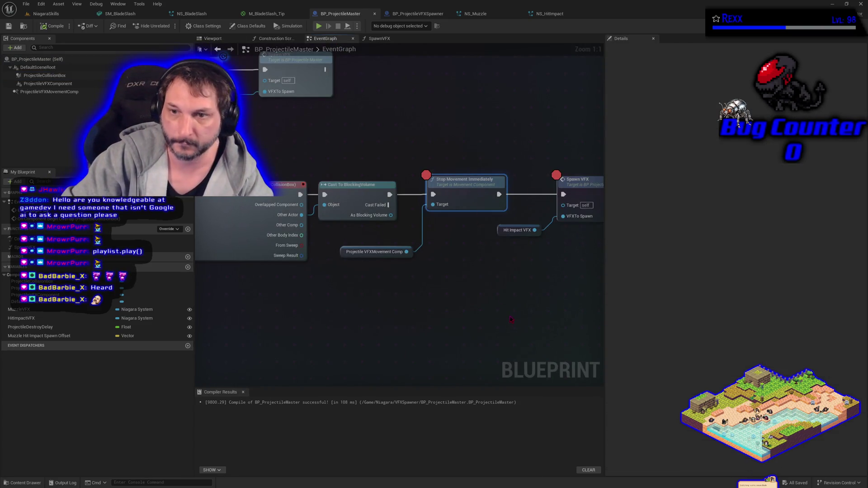
pyautogui.moveTo(519, 316); pyautogui.dragTo(457, 330)
pyautogui.click(523, 214)
pyautogui.moveTo(524, 214)
pyautogui.mouseDown()
pyautogui.moveTo(434, 300)
pyautogui.moveTo(239, 304)
pyautogui.moveTo(423, 308)
pyautogui.moveTo(433, 285)
pyautogui.mouseUp()
pyautogui.click(335, 304)
# Inspect the Projectile Destroy Delay variable (0.2) and Destroy node, then return to the level
pyautogui.scroll(-1, 335, 305)
pyautogui.moveTo(335, 304)
pyautogui.mouseDown()
pyautogui.moveTo(253, 289)
pyautogui.moveTo(345, 311)
pyautogui.mouseUp()
pyautogui.click(545, 221)
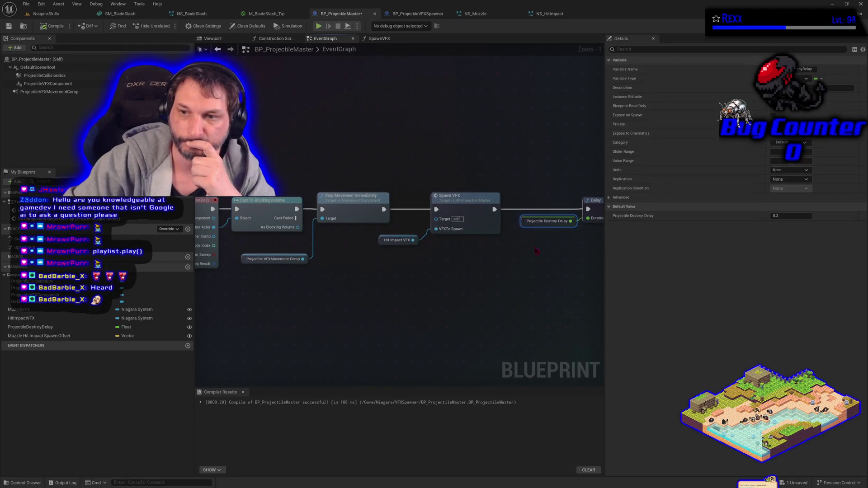
pyautogui.moveTo(559, 305)
pyautogui.mouseDown()
pyautogui.moveTo(468, 314)
pyautogui.moveTo(591, 294)
pyautogui.mouseUp()
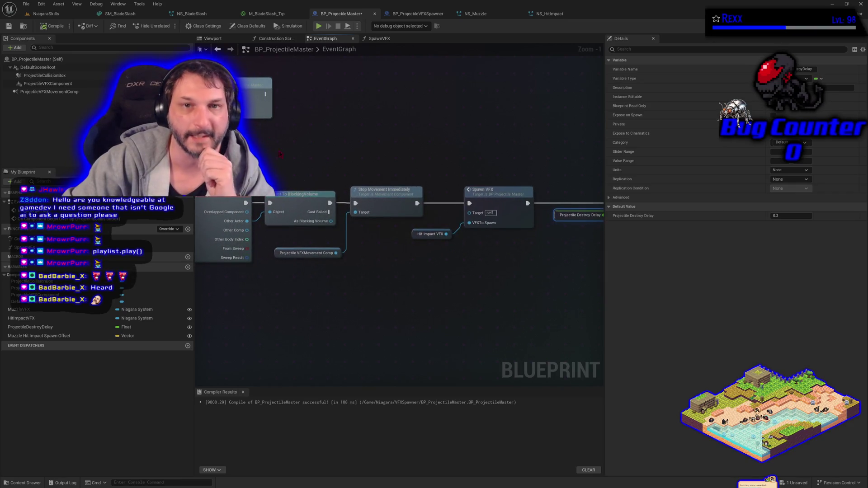
pyautogui.click(43, 14)
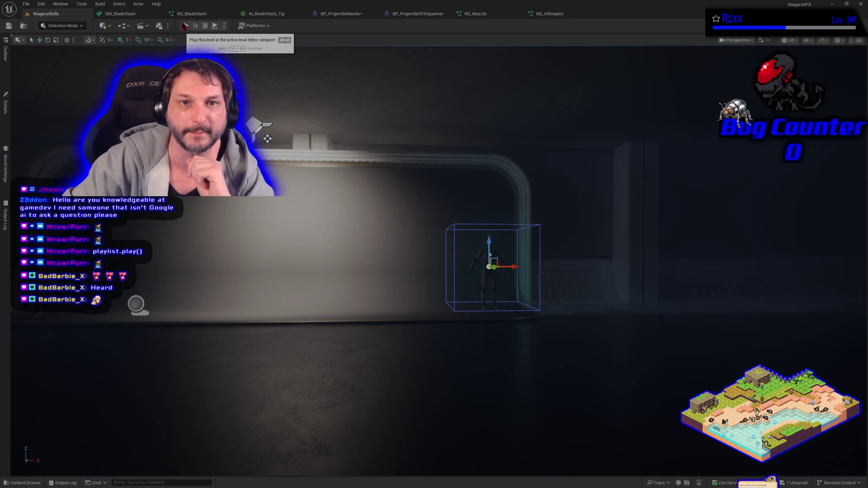
pyautogui.click(184, 26)
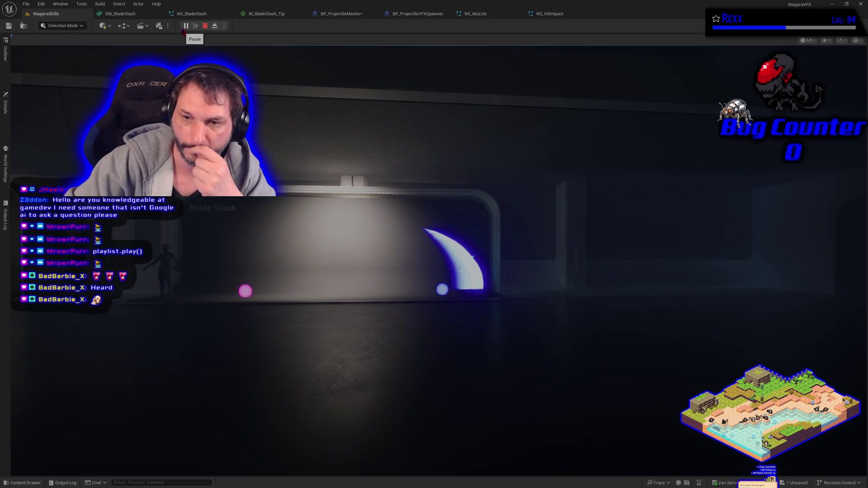
pyautogui.press('Escape')
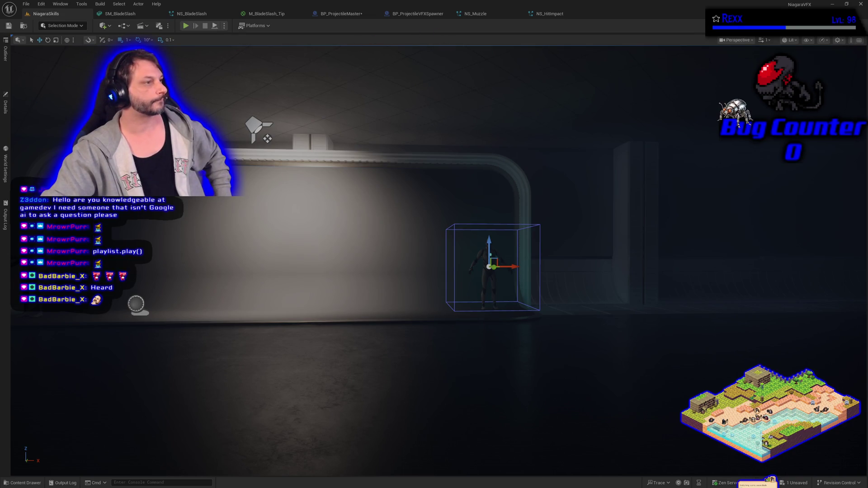
pyautogui.click(318, 14)
pyautogui.click(25, 4)
# Save BP_ProjectileMaster, view Event BeginPlay and its Delay node, then return to NiagaraSkills
pyautogui.click(43, 52)
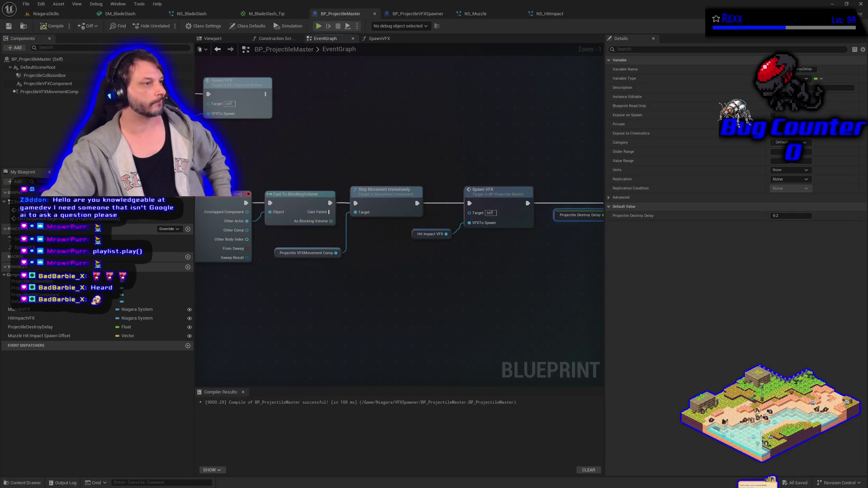
pyautogui.moveTo(246, 149); pyautogui.dragTo(441, 173)
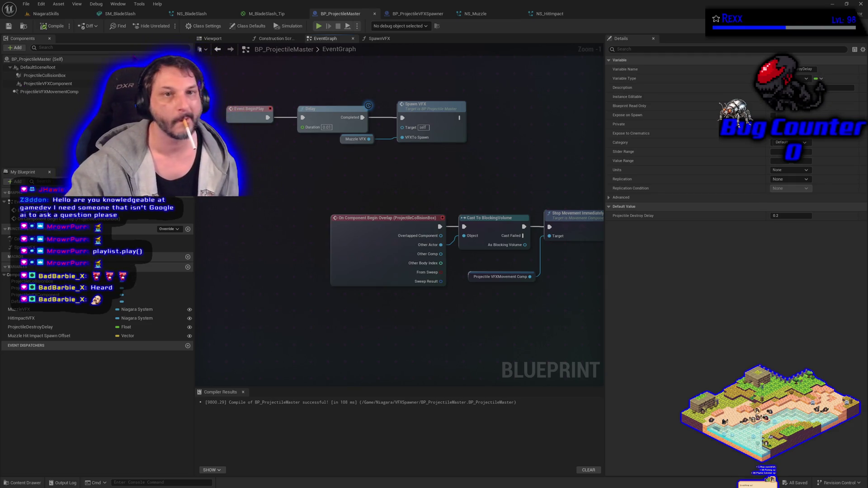
pyautogui.click(45, 14)
# Inspect the BlockingVolume and BP_ProjectileVFXSpawner actors in the Details panel
pyautogui.click(5, 104)
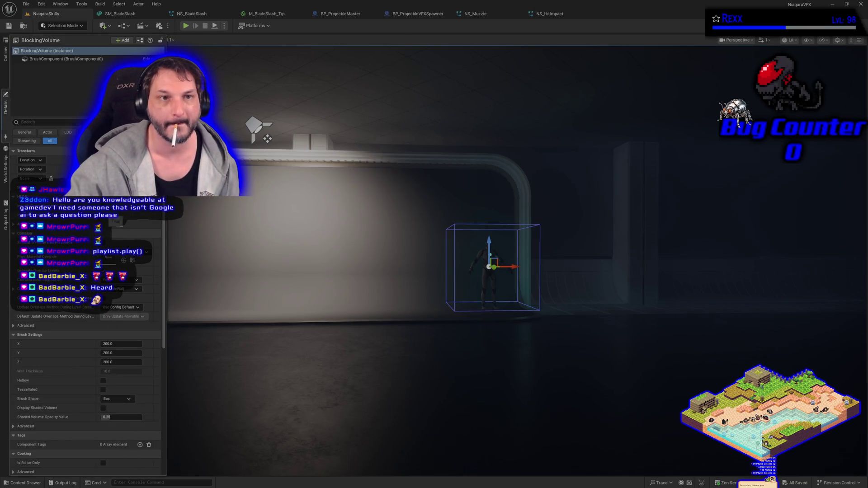
pyautogui.moveTo(179, 289); pyautogui.dragTo(172, 282)
pyautogui.click(179, 290)
pyautogui.click(5, 104)
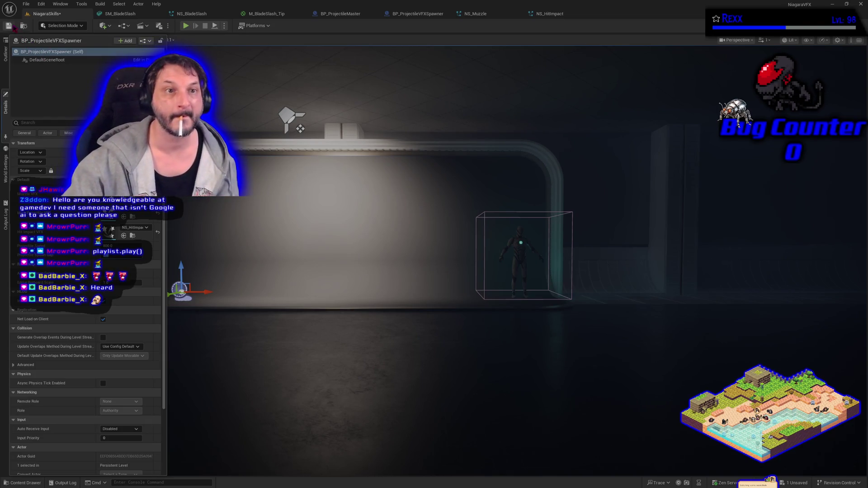
# Save the level and run a test play firing the blade slash
pyautogui.click(9, 25)
pyautogui.click(186, 26)
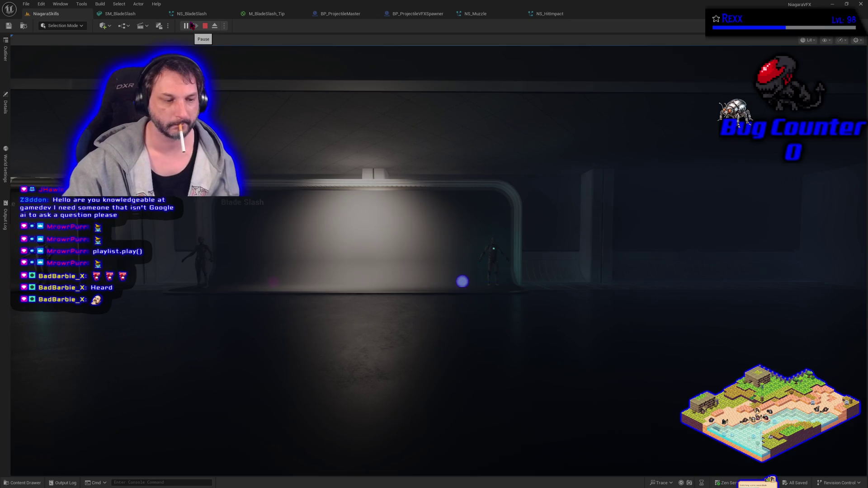
pyautogui.click(205, 26)
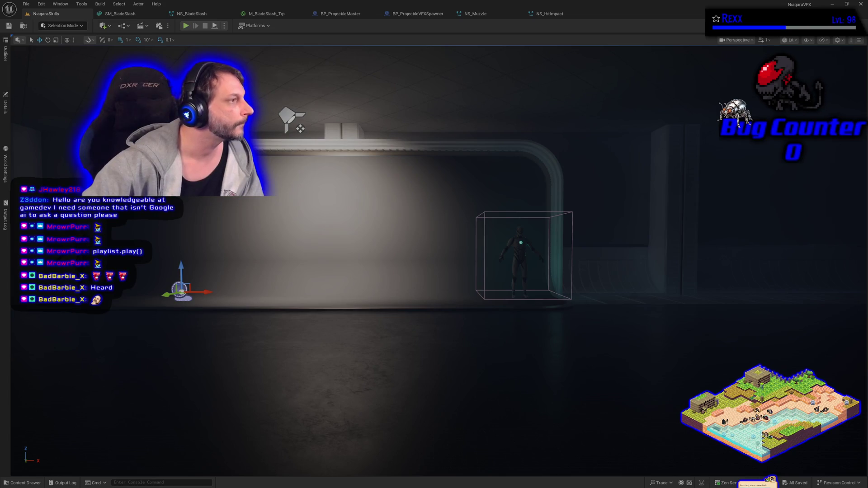
# Switch to the BP_ProjectileMaster tab to view its event graph
pyautogui.click(340, 14)
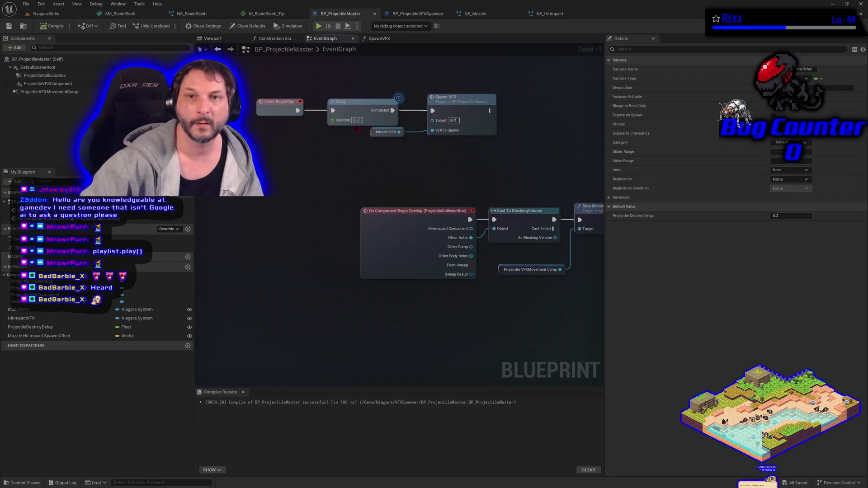
# Give the SpawnVFX function a new Vector input named Spawn Offset and compile
pyautogui.click(381, 39)
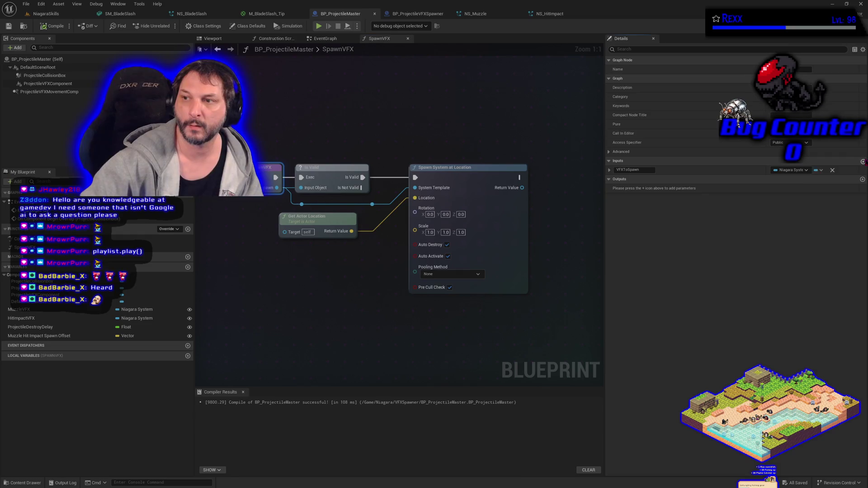
pyautogui.click(862, 161)
pyautogui.click(642, 180)
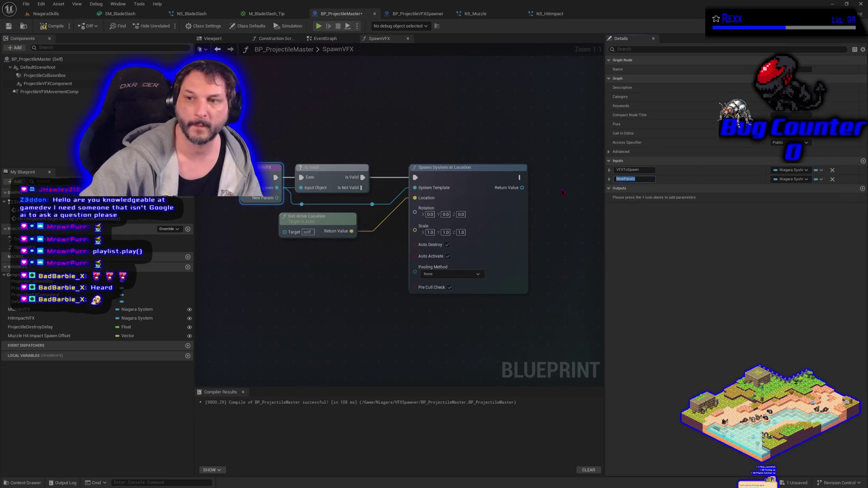
pyautogui.write('Sp')
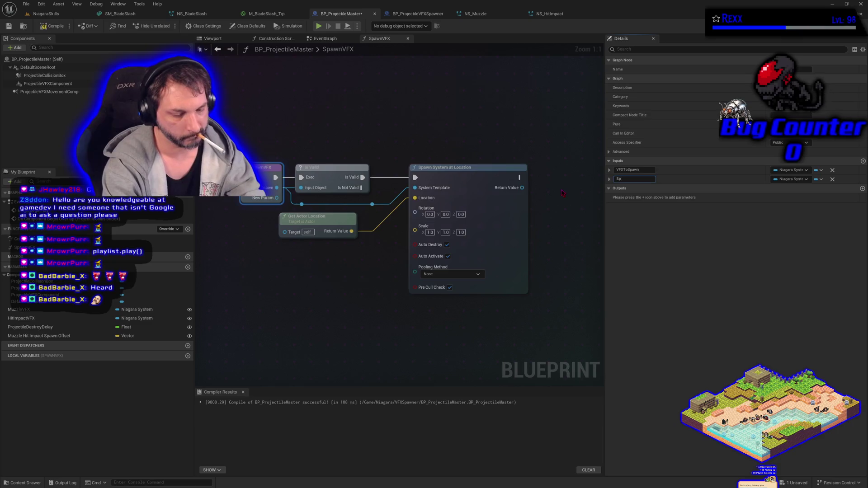
pyautogui.write('awn Offset')
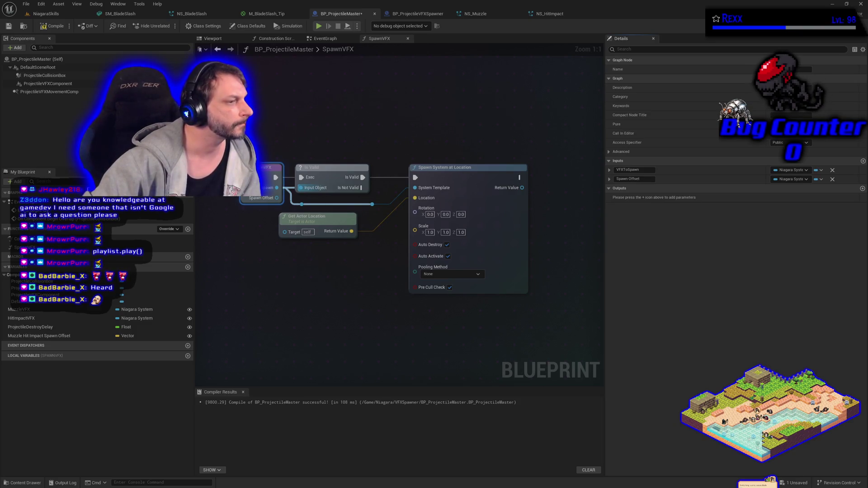
pyautogui.click(792, 180)
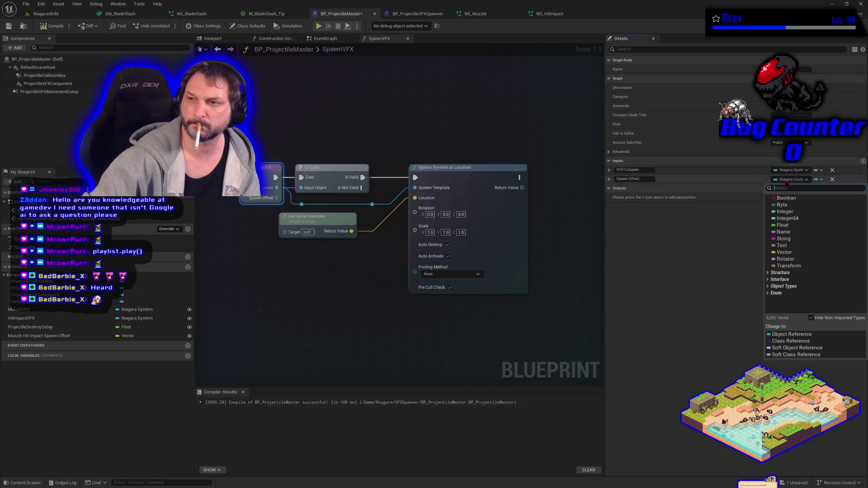
pyautogui.click(785, 252)
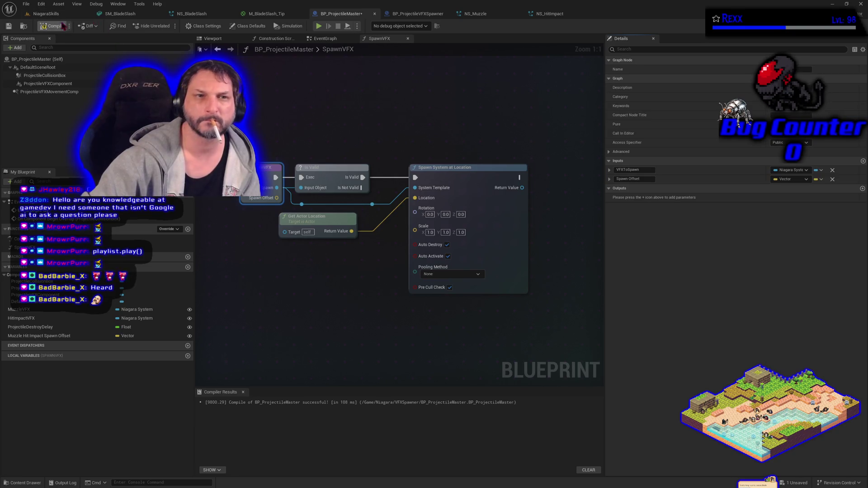
pyautogui.click(9, 26)
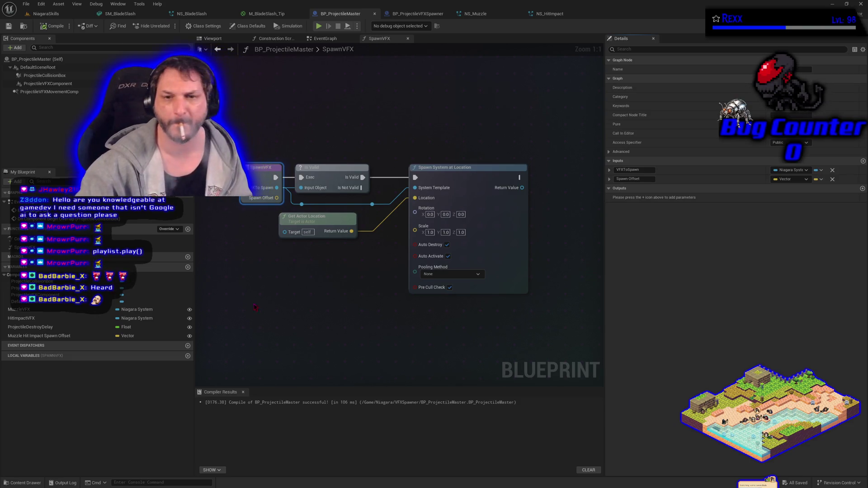
# Add Spawn Offset to Get Actor Location with a vector Add node, then compile and save
pyautogui.moveTo(311, 219)
pyautogui.mouseDown()
pyautogui.moveTo(255, 246)
pyautogui.moveTo(234, 245)
pyautogui.mouseUp()
pyautogui.moveTo(277, 198); pyautogui.dragTo(300, 222)
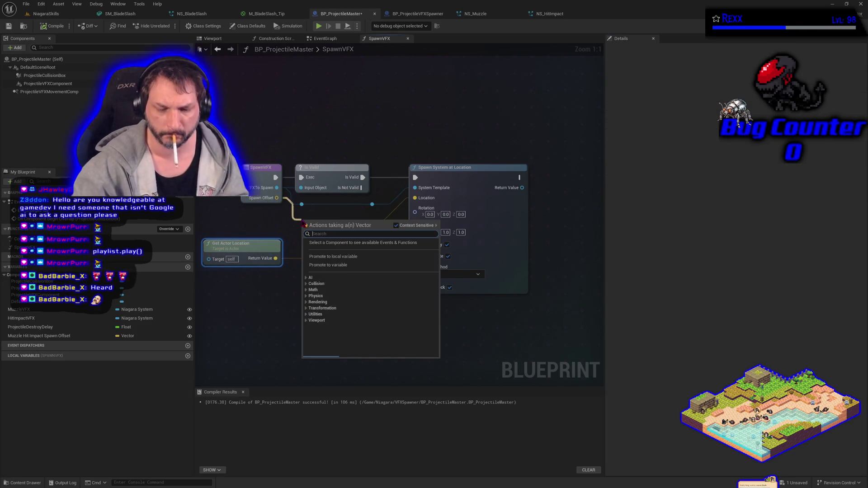
pyautogui.write('add')
pyautogui.press('Return')
pyautogui.moveTo(276, 258)
pyautogui.mouseDown()
pyautogui.moveTo(312, 242)
pyautogui.moveTo(307, 234)
pyautogui.moveTo(414, 198)
pyautogui.mouseUp()
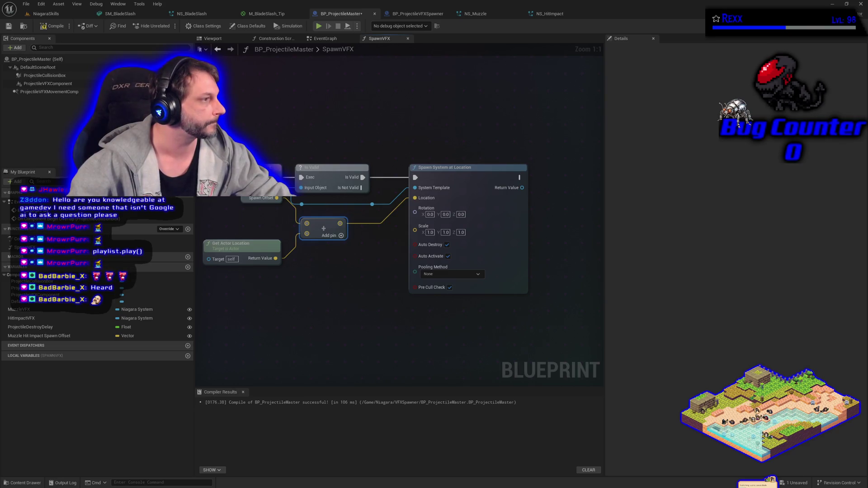
pyautogui.click(52, 25)
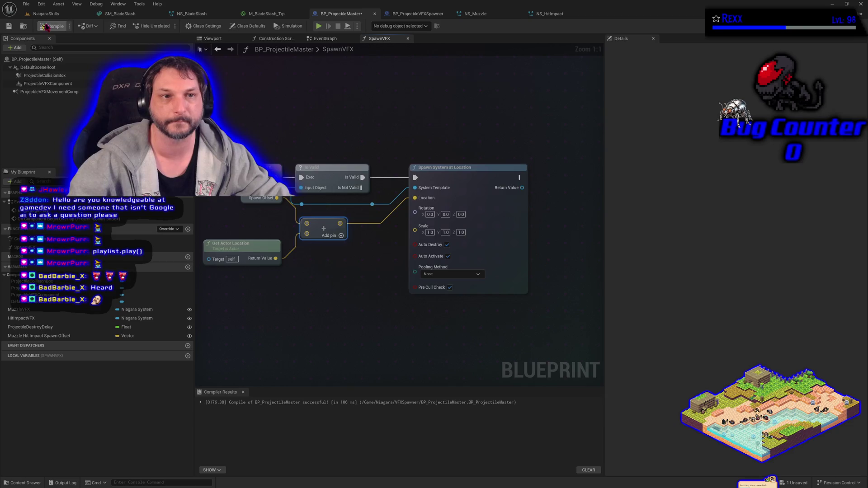
pyautogui.click(9, 26)
pyautogui.click(322, 38)
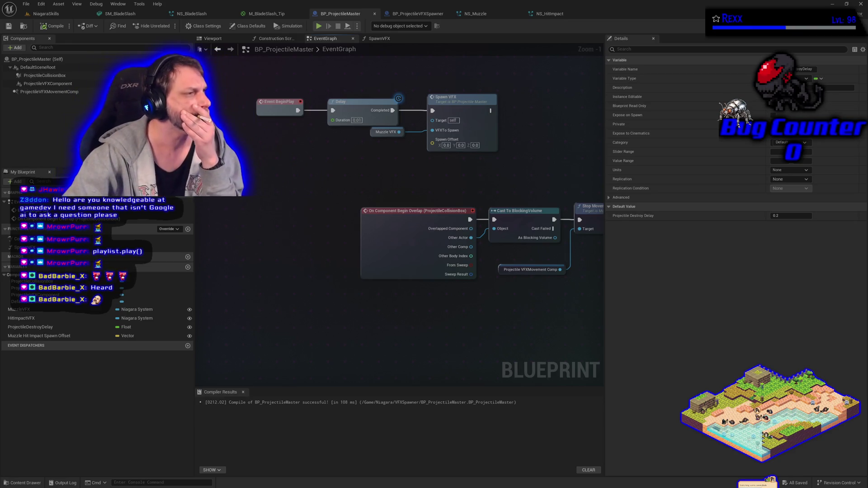
# Promote the BeginPlay Spawn Offset pin and feed it from Muzzle Hit Impact Spawn Offset
pyautogui.moveTo(432, 143); pyautogui.dragTo(361, 169)
pyautogui.click(400, 209)
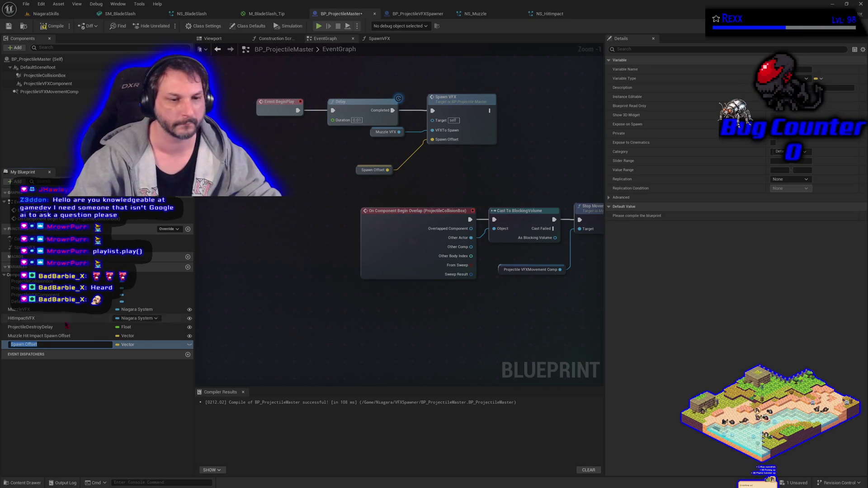
pyautogui.moveTo(58, 345)
pyautogui.mouseDown()
pyautogui.moveTo(181, 332)
pyautogui.moveTo(287, 264)
pyautogui.moveTo(256, 267)
pyautogui.moveTo(260, 281)
pyautogui.mouseUp()
pyautogui.moveTo(277, 329)
pyautogui.mouseDown()
pyautogui.moveTo(297, 335)
pyautogui.moveTo(383, 245)
pyautogui.moveTo(435, 142)
pyautogui.moveTo(371, 151)
pyautogui.mouseUp()
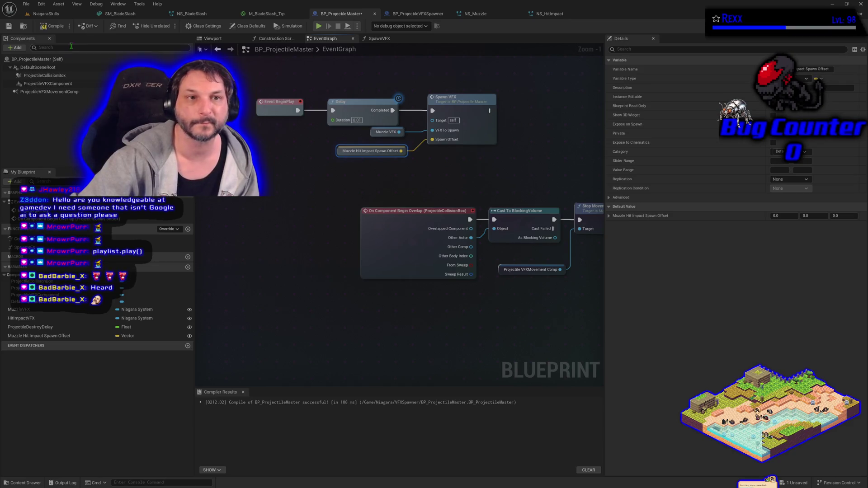
# Compile and save BP_ProjectileMaster
pyautogui.click(53, 26)
pyautogui.click(9, 26)
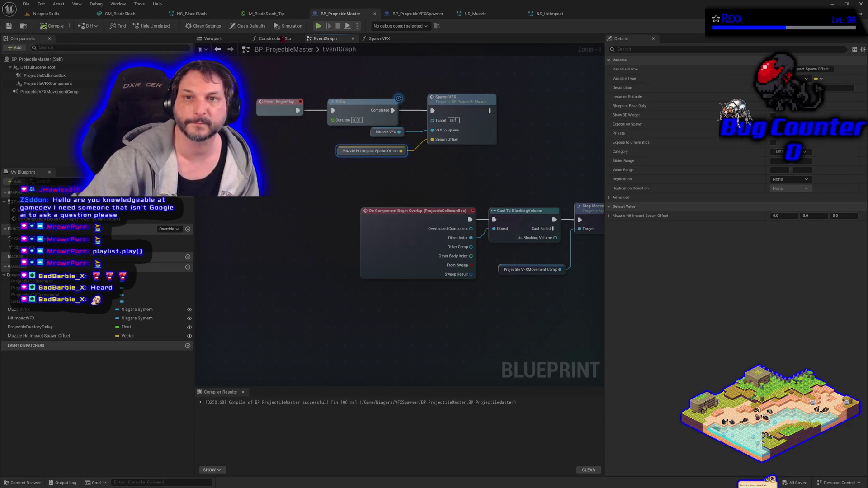
pyautogui.moveTo(468, 297)
pyautogui.mouseDown()
pyautogui.moveTo(330, 305)
pyautogui.moveTo(345, 310)
pyautogui.moveTo(314, 300)
pyautogui.mouseUp()
pyautogui.scroll(-1, 329, 304)
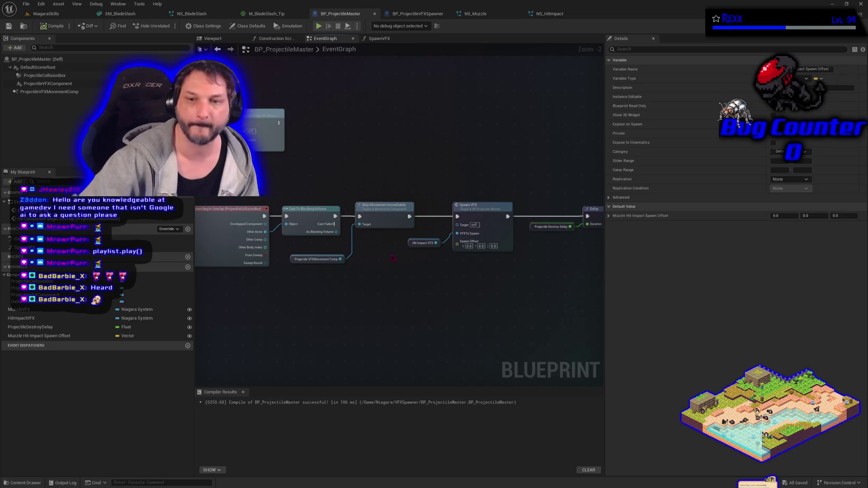
# Make the spawner's offset vector variable Instance Editable, compile, save, and check it in Details
pyautogui.click(417, 13)
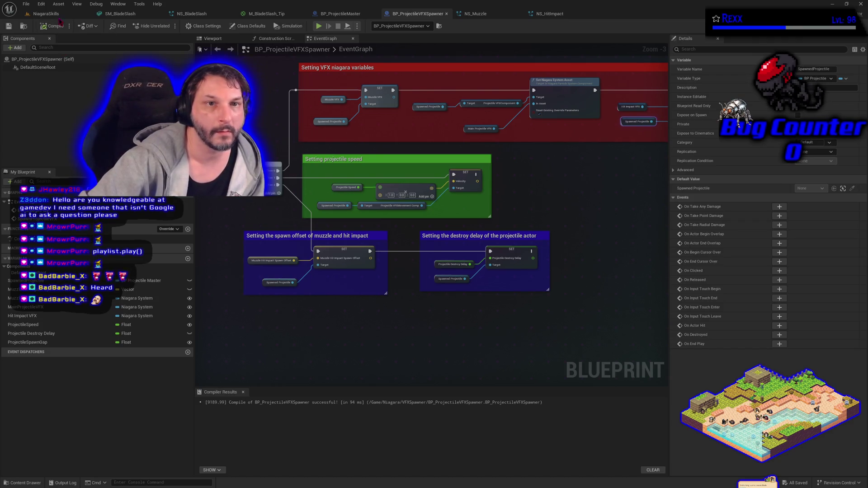
pyautogui.click(46, 14)
pyautogui.click(7, 113)
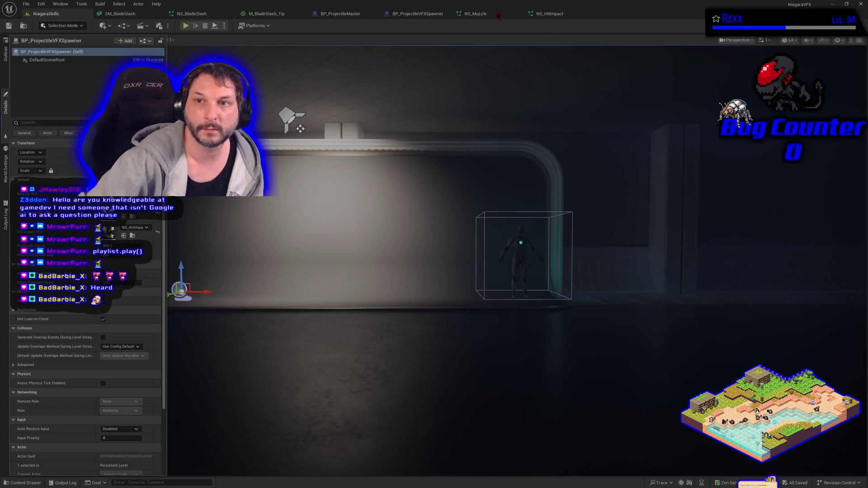
pyautogui.click(425, 20)
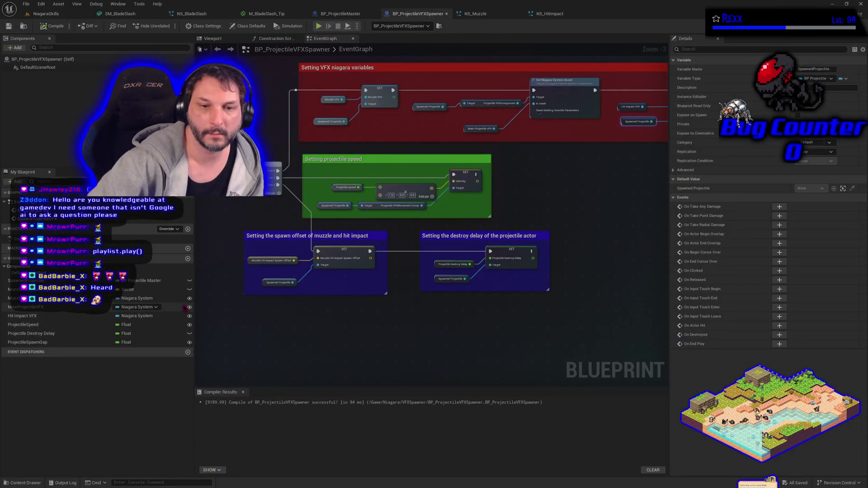
pyautogui.click(189, 290)
pyautogui.click(54, 26)
pyautogui.click(8, 26)
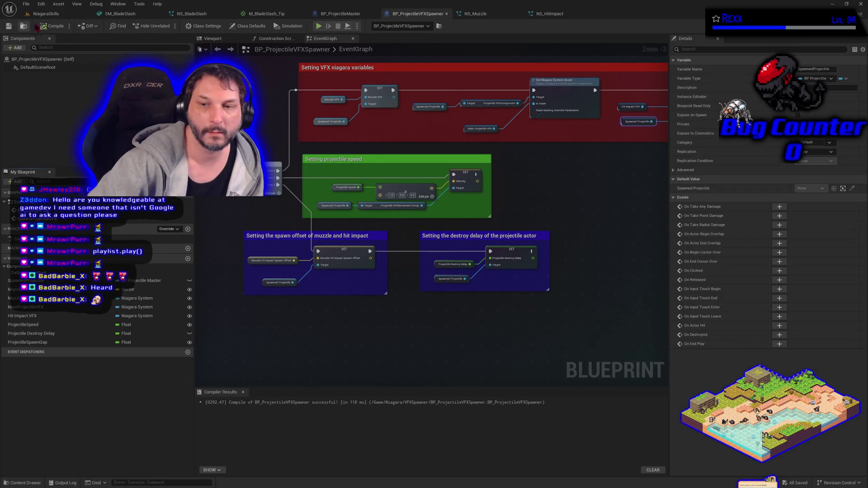
pyautogui.click(45, 14)
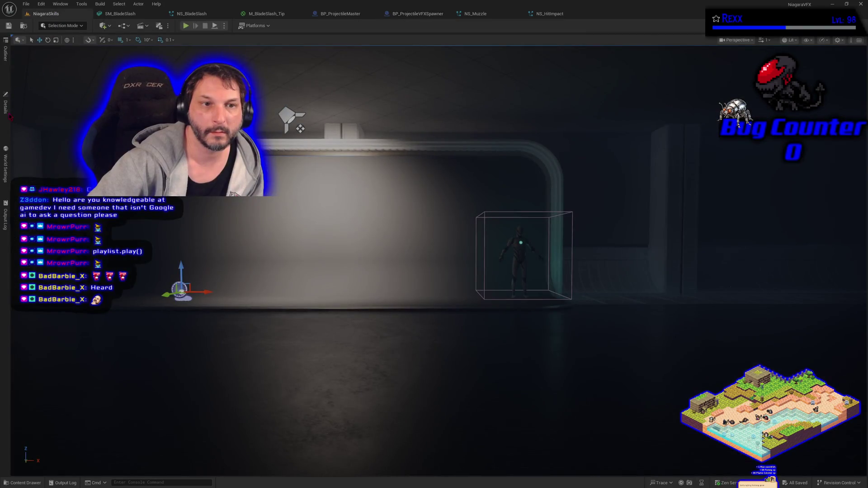
pyautogui.click(6, 113)
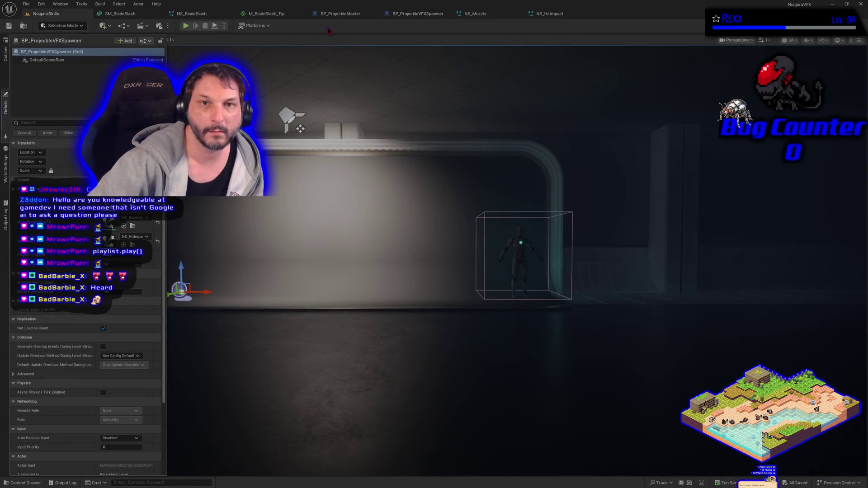
# Reorder BP_ProjectileVFXSpawner's variables and recompile before returning to the level
pyautogui.click(425, 14)
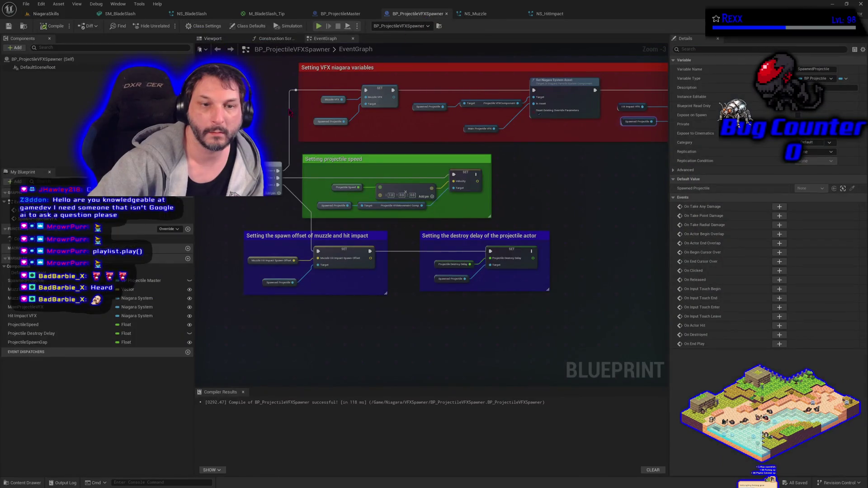
pyautogui.moveTo(23, 290)
pyautogui.mouseDown()
pyautogui.moveTo(26, 344)
pyautogui.moveTo(27, 336)
pyautogui.mouseUp()
pyautogui.click(38, 27)
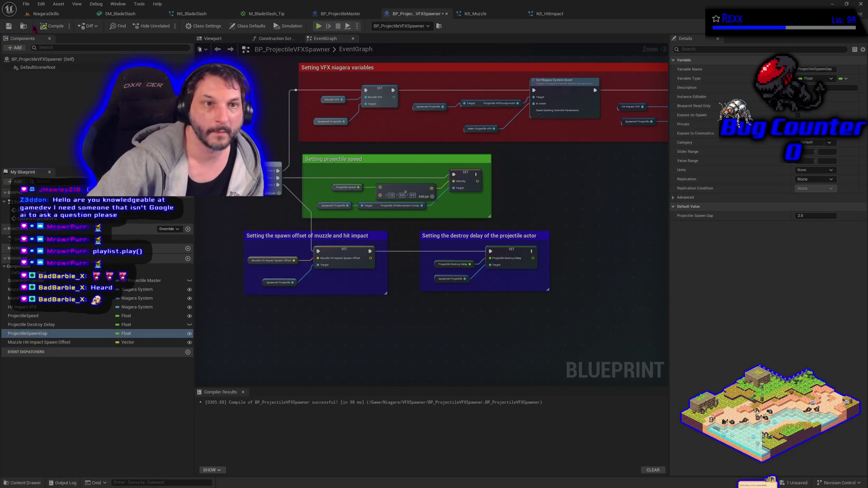
pyautogui.click(43, 14)
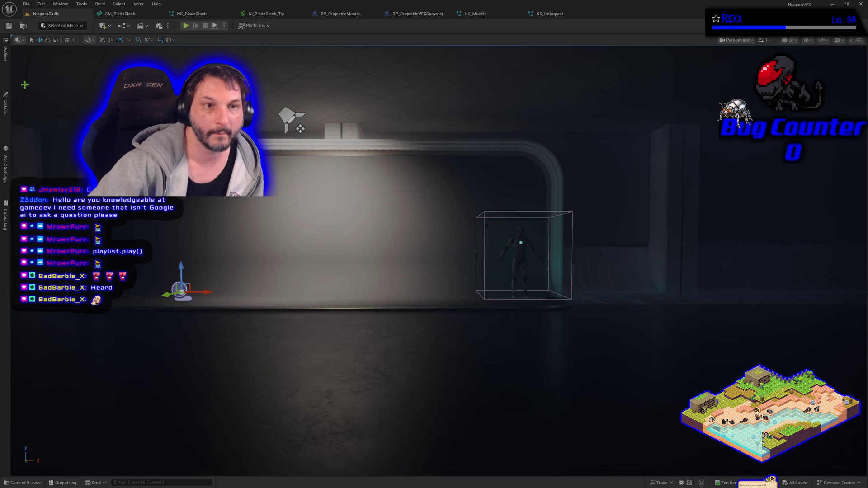
# Change the spawner actor's offset Z value in Details and play-test the blade slash
pyautogui.click(5, 107)
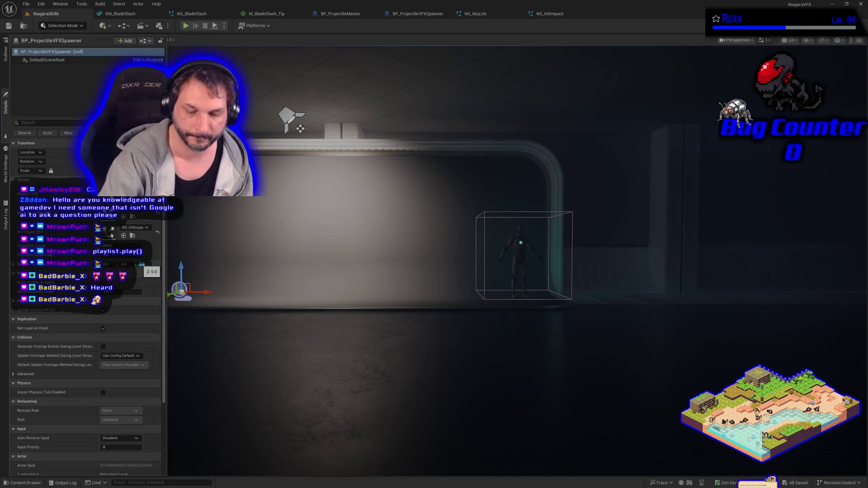
pyautogui.click(141, 264)
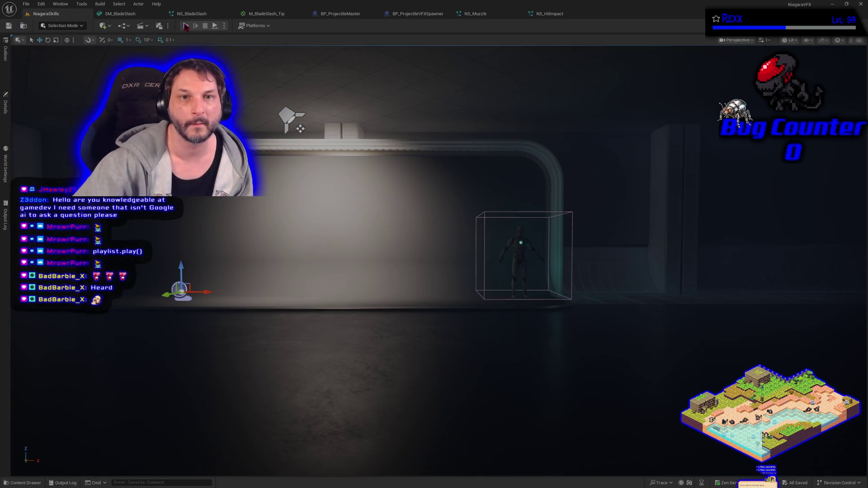
pyautogui.click(186, 26)
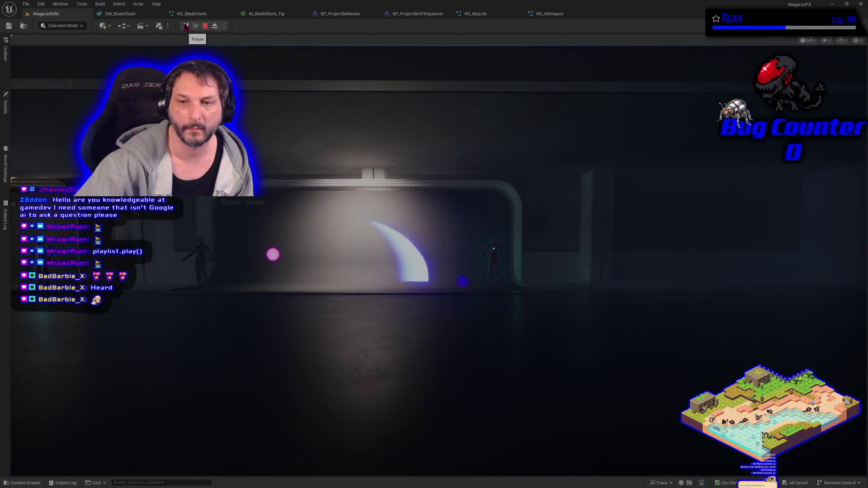
pyautogui.press('Escape')
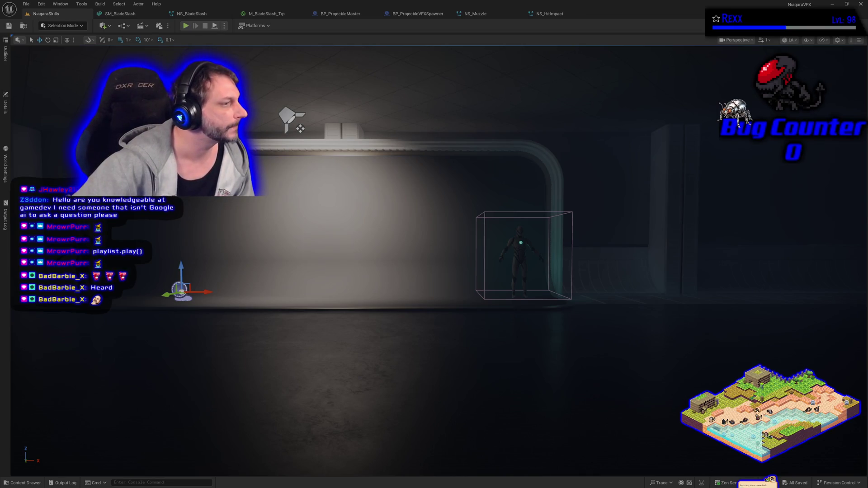
pyautogui.click(350, 14)
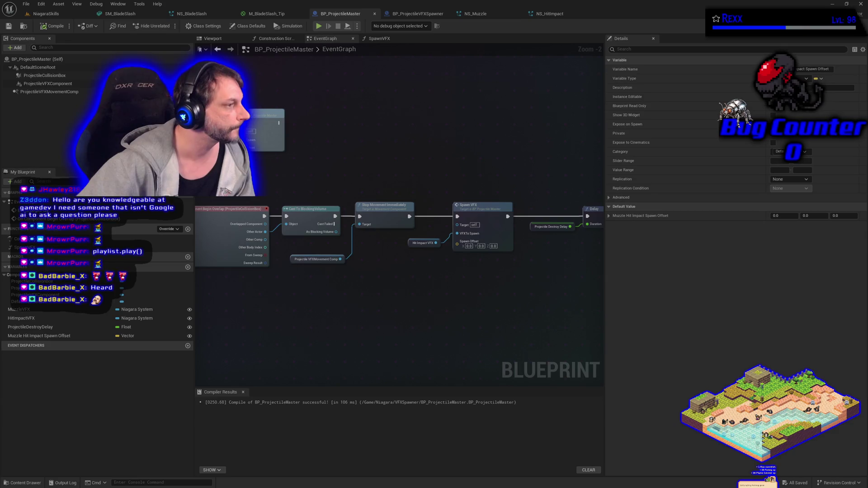
# Wire Muzzle Hit Impact Spawn Offset into the hit-impact Spawn VFX offset, then play-test
pyautogui.moveTo(52, 340)
pyautogui.mouseDown()
pyautogui.moveTo(454, 321)
pyautogui.moveTo(468, 254)
pyautogui.moveTo(458, 243)
pyautogui.moveTo(409, 267)
pyautogui.mouseUp()
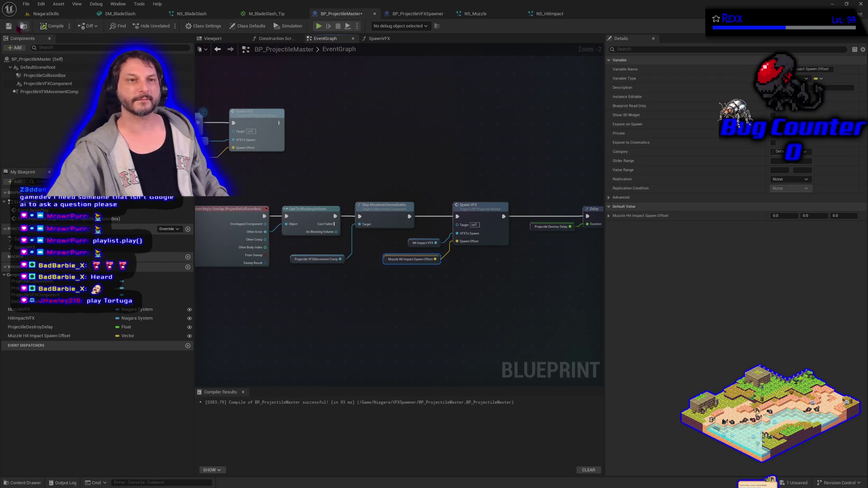
pyautogui.click(46, 14)
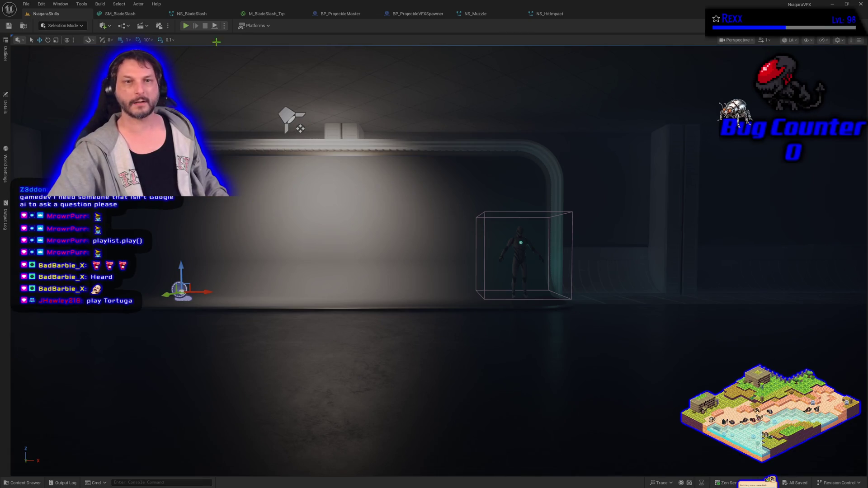
pyautogui.click(188, 29)
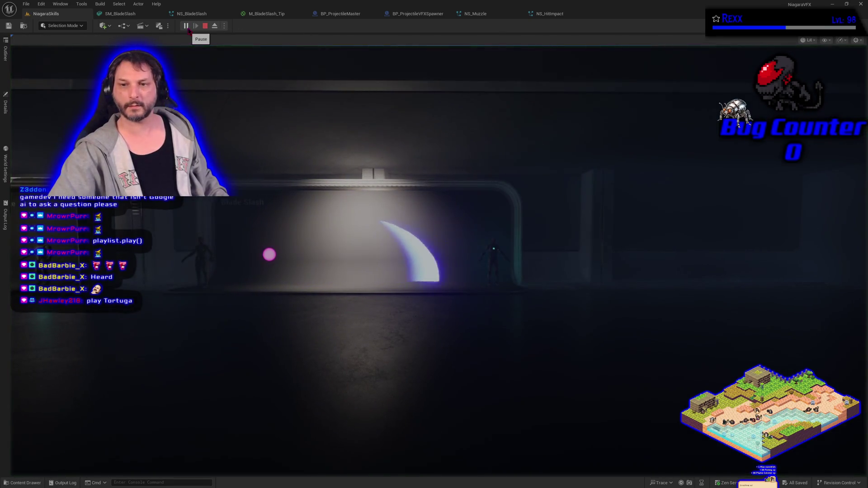
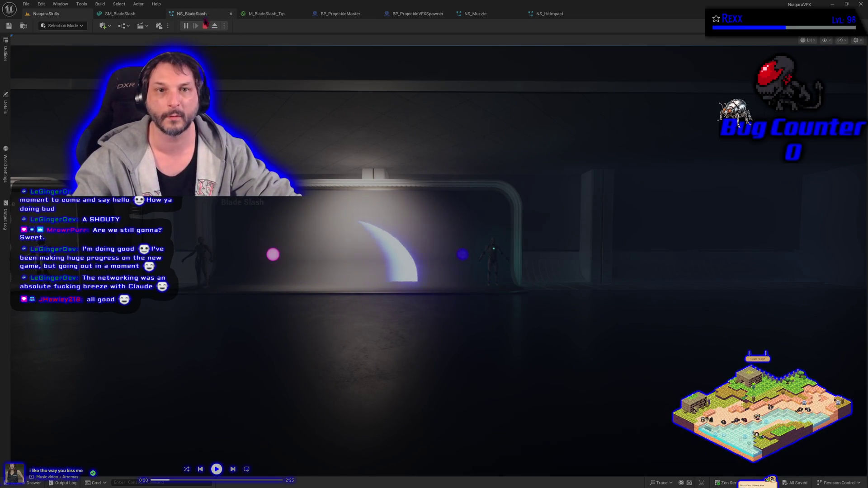
# Stop the play test and bring up the NS_BladeSlash Niagara system
pyautogui.click(205, 25)
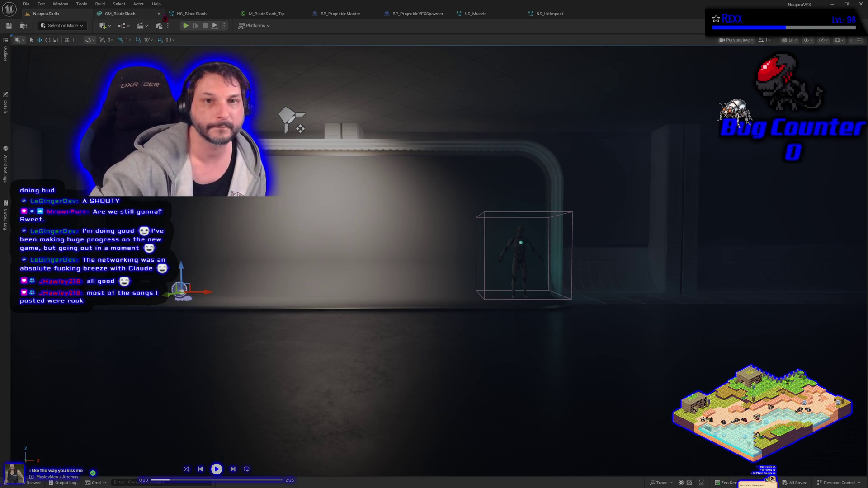
pyautogui.click(224, 16)
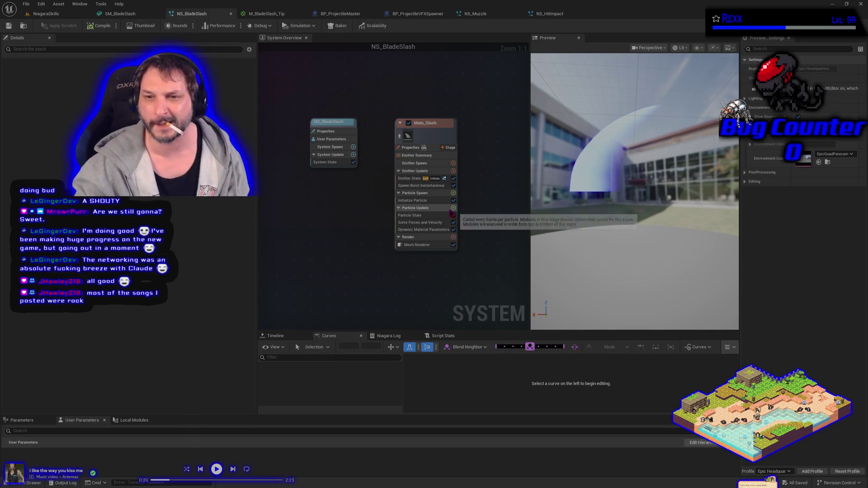
# Add a Kill Particles module to Main_Slash's Particle Update stage
pyautogui.click(453, 207)
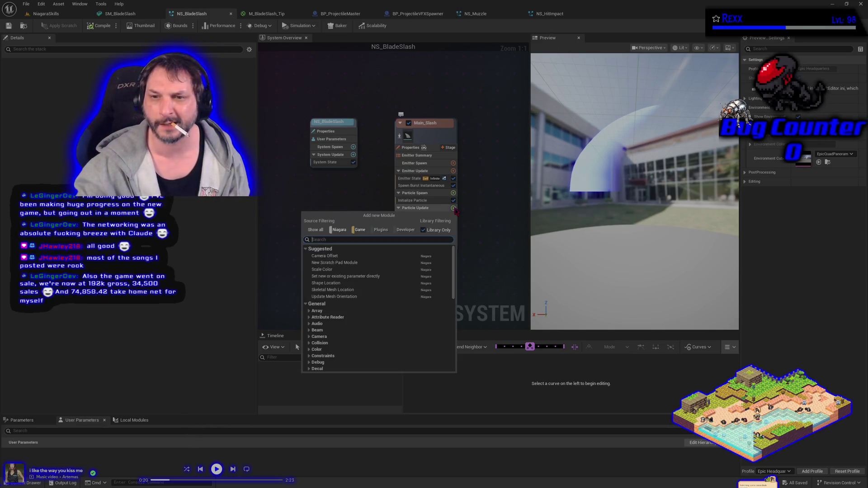
pyautogui.write('kill')
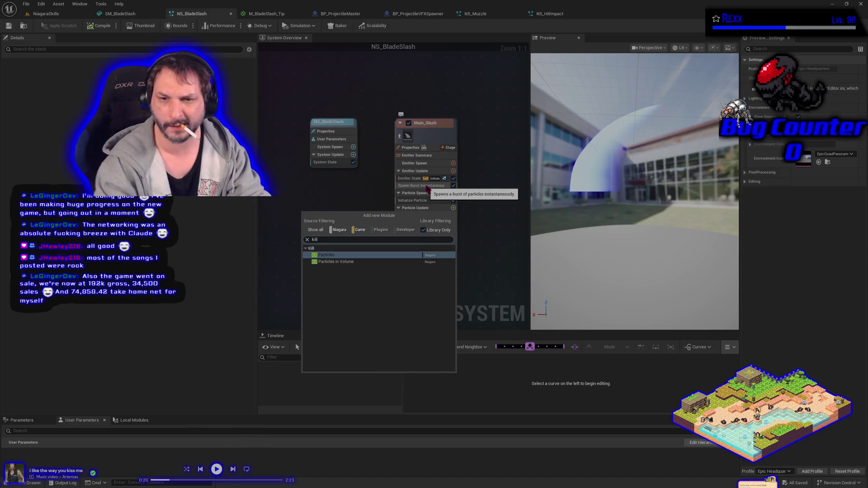
pyautogui.press('Return')
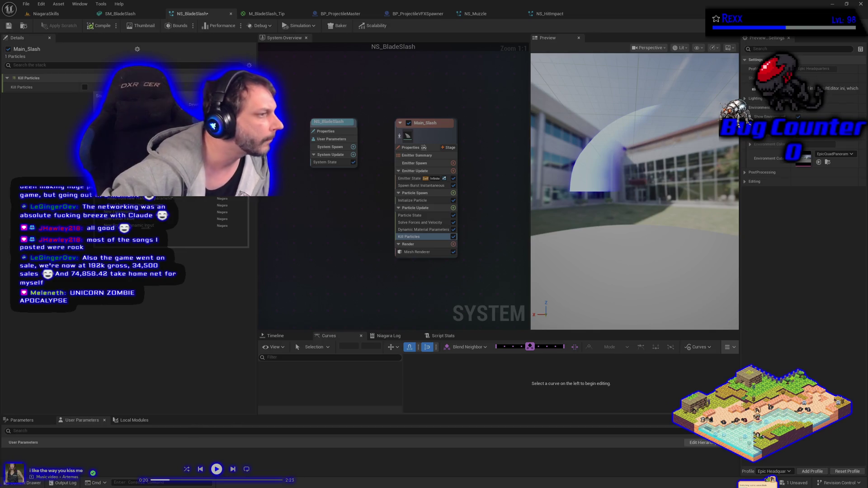
# Bind the Kill Particles value to a new user parameter
pyautogui.click(135, 198)
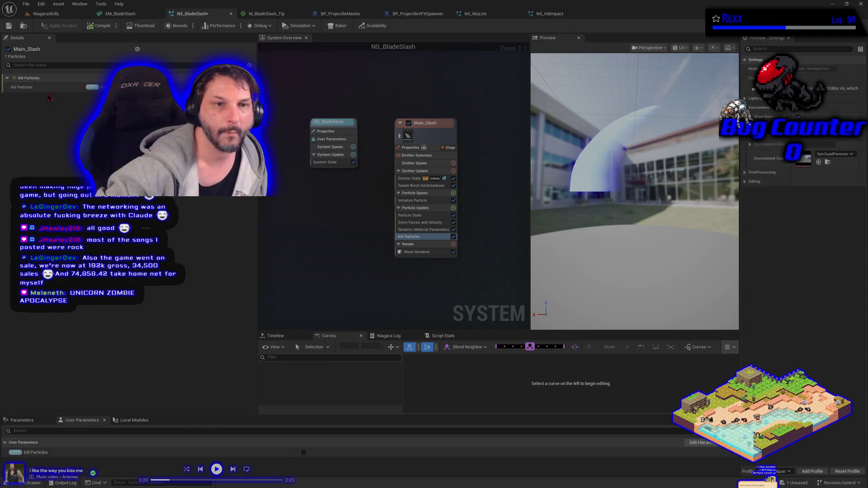
pyautogui.rightClick(22, 91)
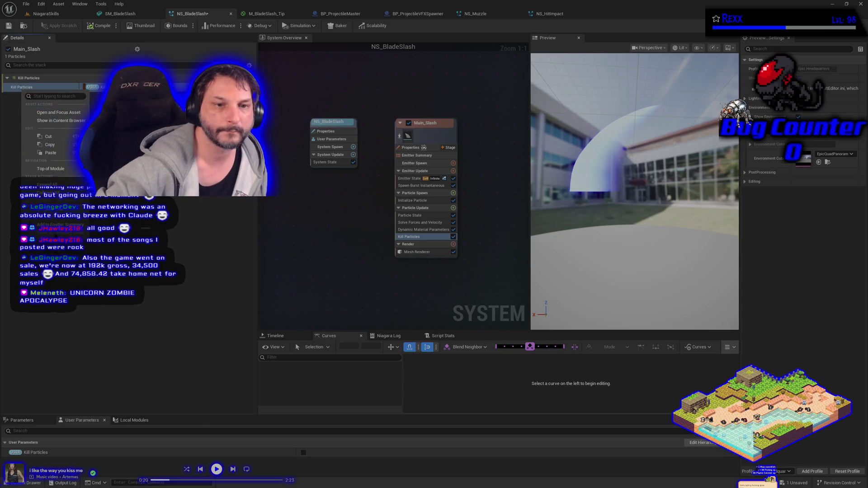
pyautogui.click(23, 89)
pyautogui.rightClick(23, 88)
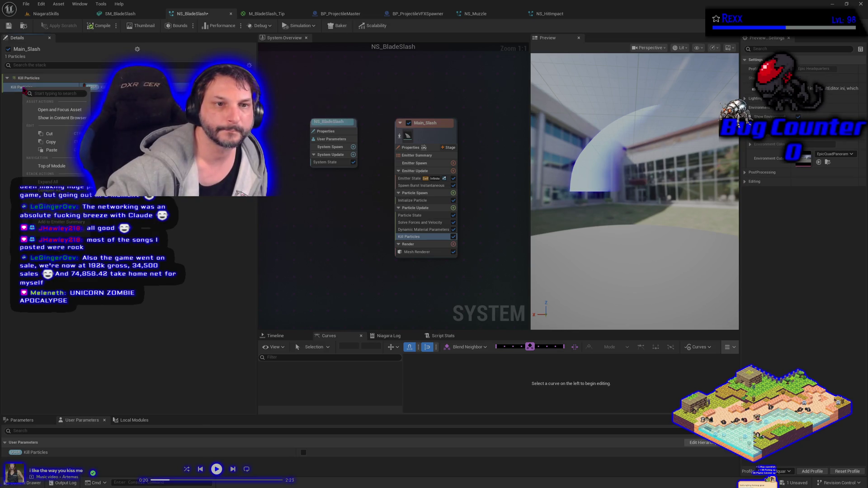
pyautogui.press('Escape')
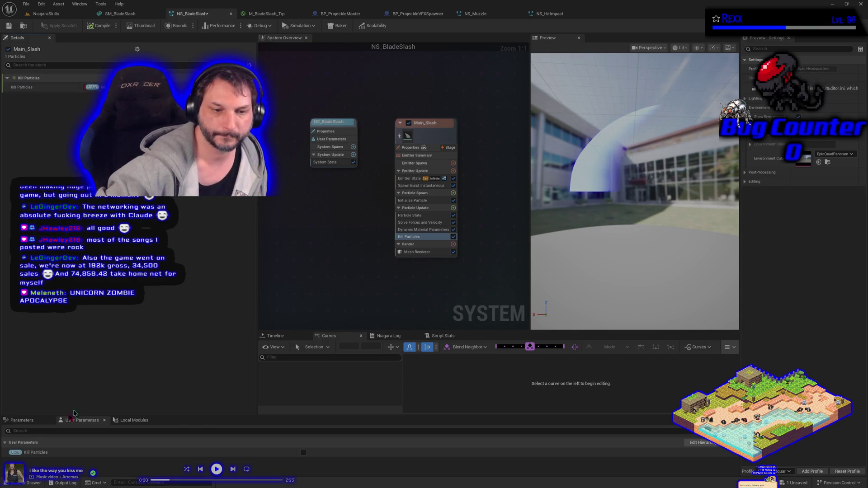
# Rename the new user parameter to ShouldKillMainSlash and save NS_BladeSlash
pyautogui.click(20, 422)
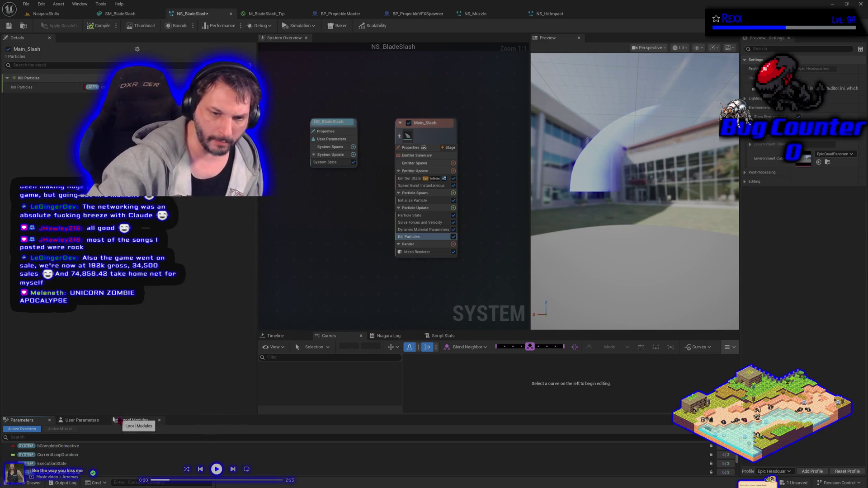
pyautogui.moveTo(119, 415); pyautogui.dragTo(131, 368)
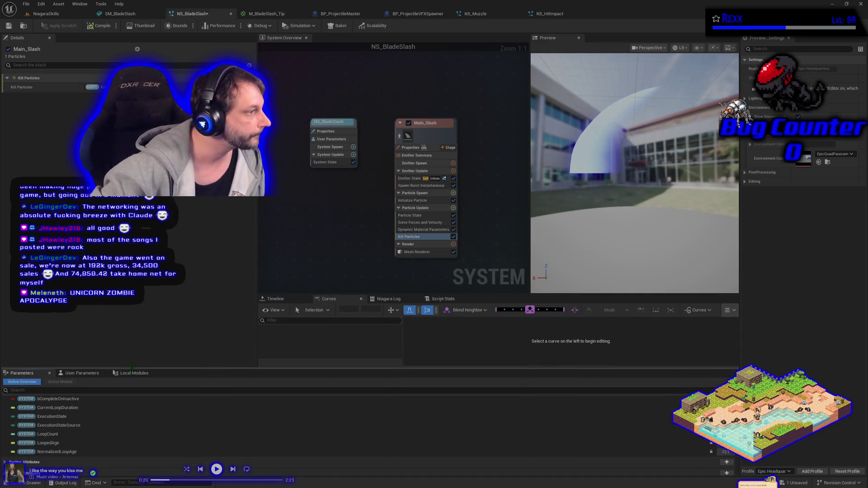
pyautogui.click(80, 374)
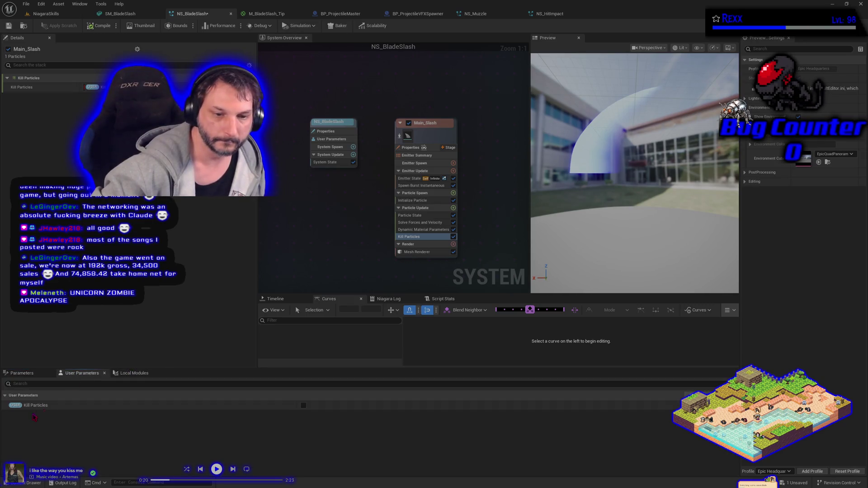
pyautogui.rightClick(30, 410)
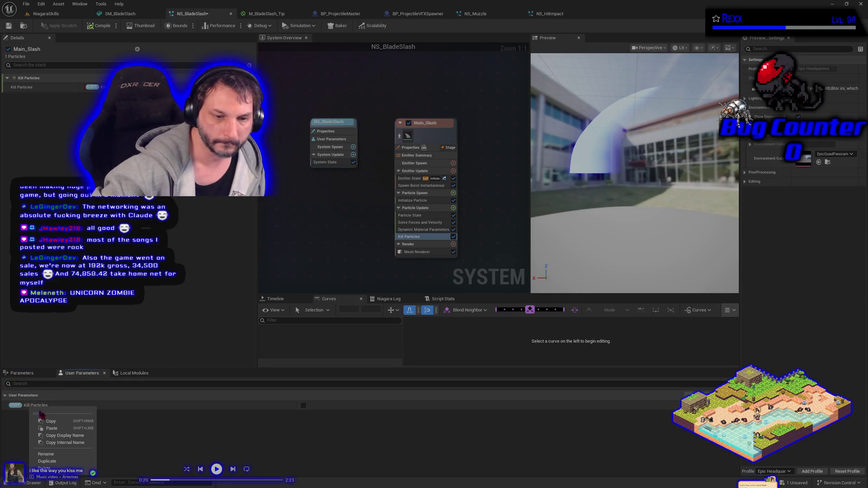
pyautogui.click(66, 454)
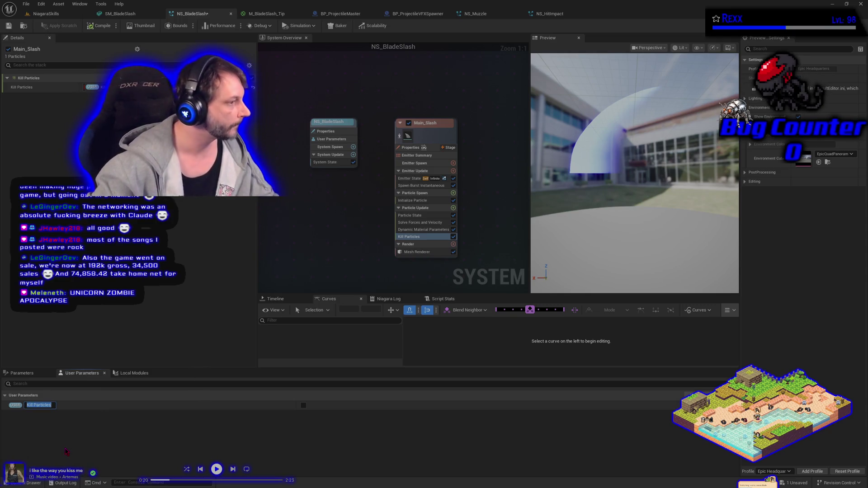
pyautogui.write('S')
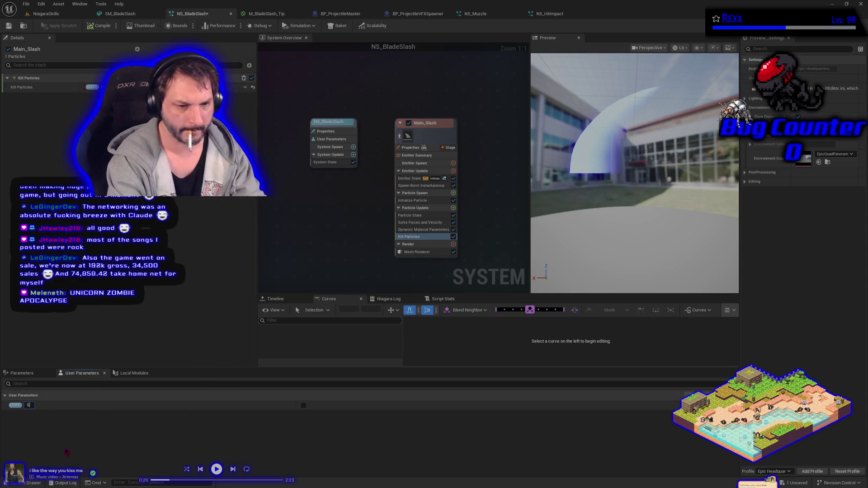
pyautogui.write('houldKillMainSlash')
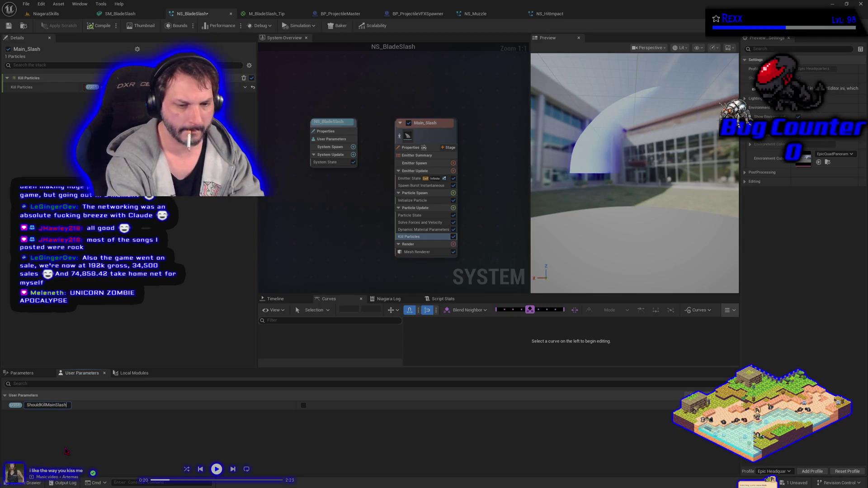
pyautogui.press('Return')
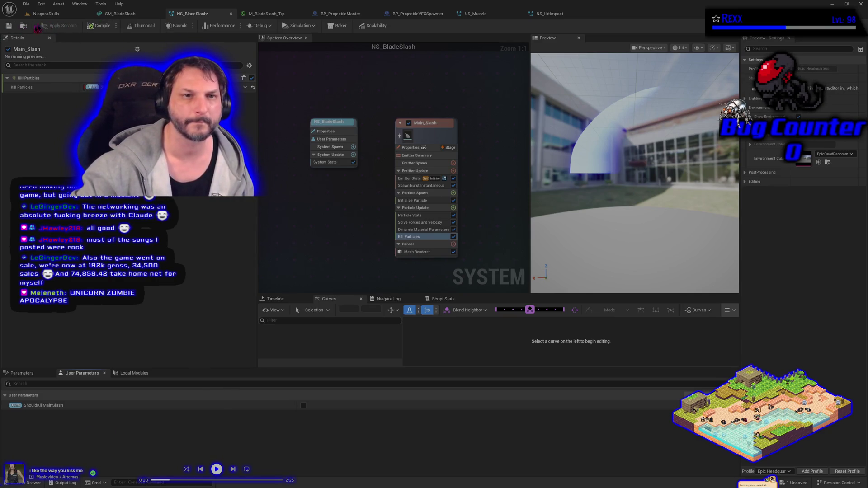
pyautogui.click(8, 26)
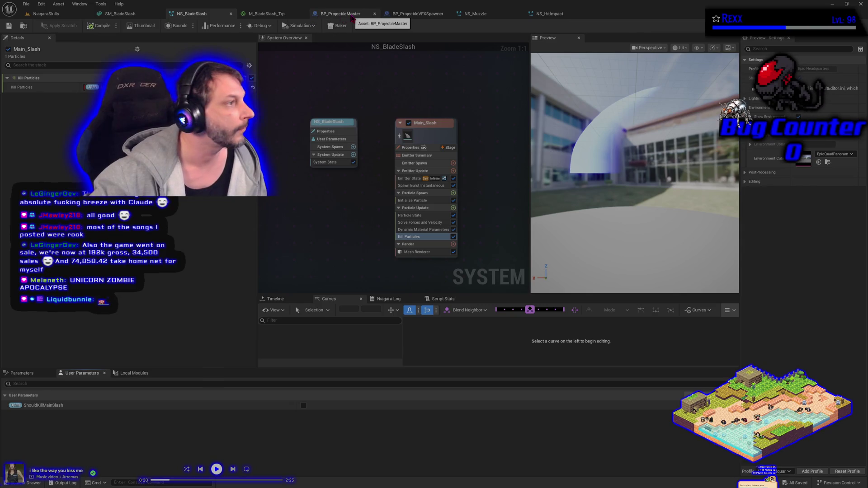
# Shift BP_ProjectileMaster's Spawn VFX chain right and place a ProjectileVFXComponent reference in the gap
pyautogui.click(351, 18)
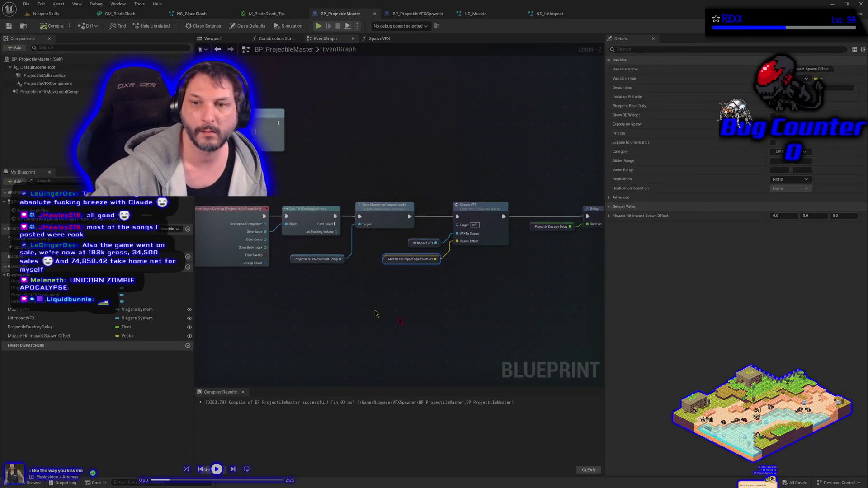
pyautogui.moveTo(368, 316); pyautogui.dragTo(312, 318)
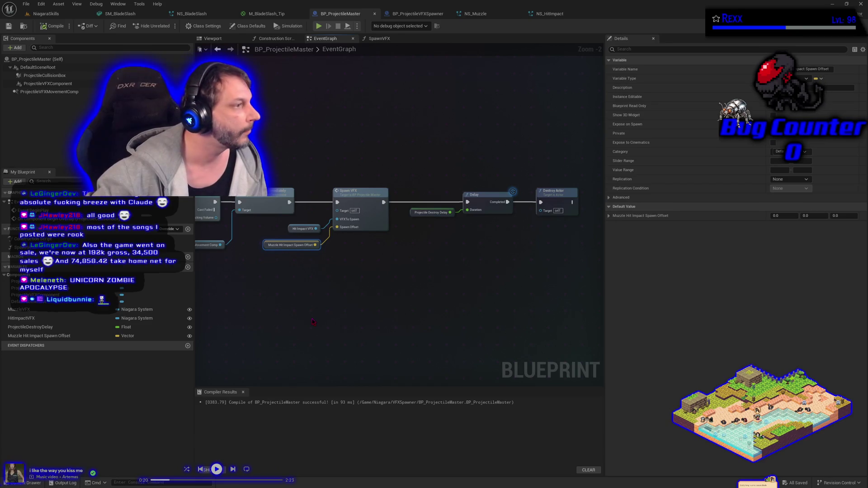
pyautogui.moveTo(312, 171)
pyautogui.mouseDown()
pyautogui.moveTo(427, 300)
pyautogui.moveTo(581, 294)
pyautogui.mouseUp()
pyautogui.press('Right')
pyautogui.press('Right')
pyautogui.press('Right')
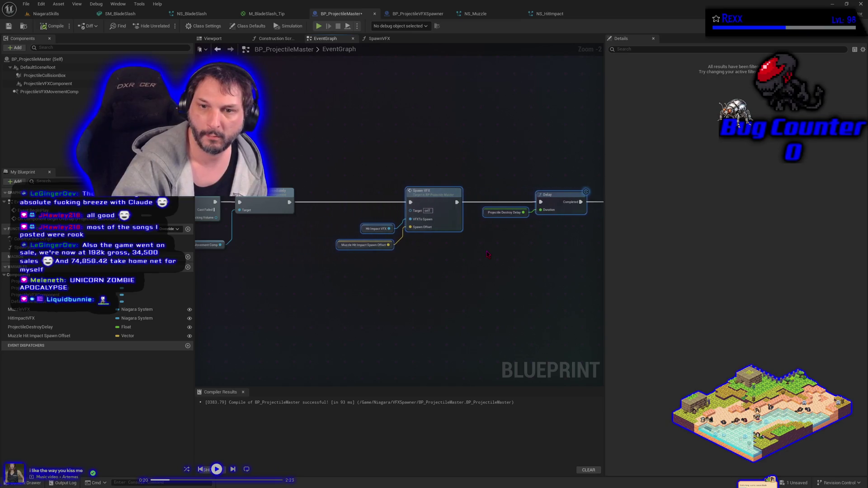
pyautogui.press('Right')
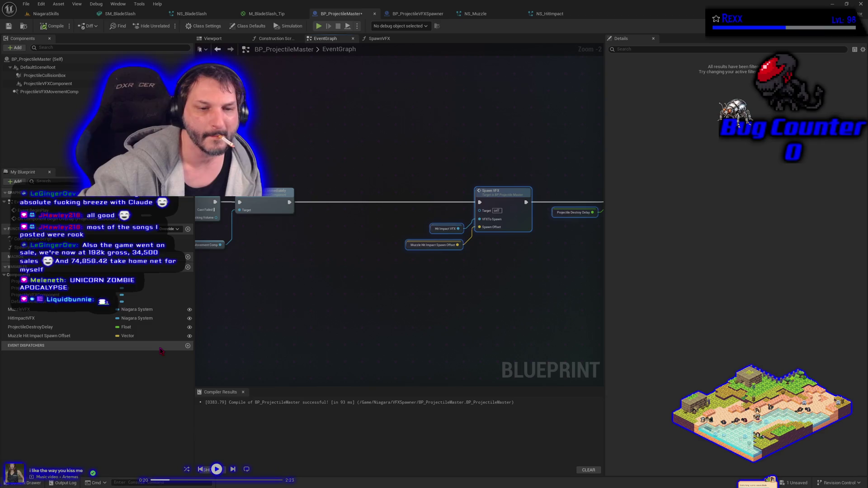
pyautogui.moveTo(54, 295)
pyautogui.mouseDown()
pyautogui.moveTo(352, 274)
pyautogui.moveTo(256, 234)
pyautogui.mouseUp()
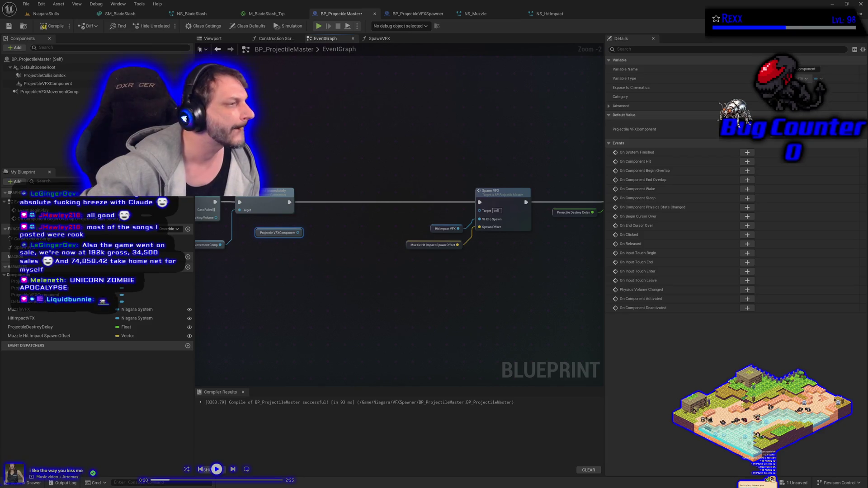
# Add a Set Niagara Variable (Bool) node from ProjectileVFXComponent and wire it before Spawn VFX
pyautogui.moveTo(298, 233); pyautogui.dragTo(317, 228)
pyautogui.write('set n')
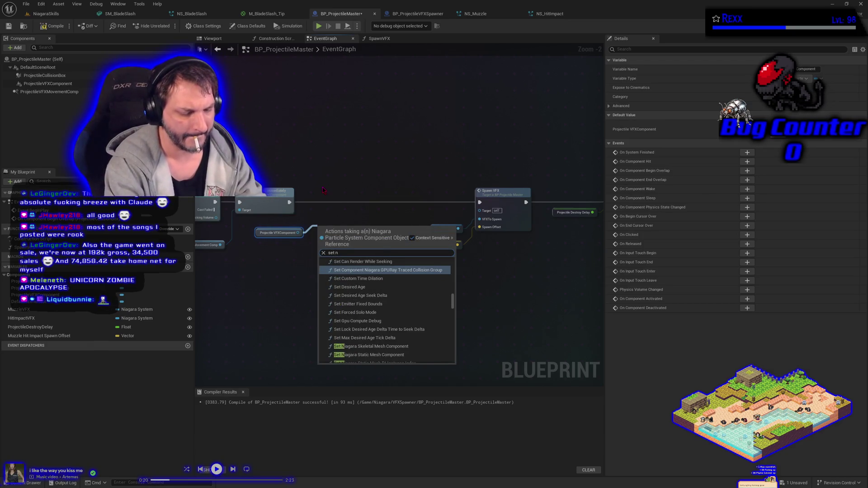
pyautogui.write('iagara variable')
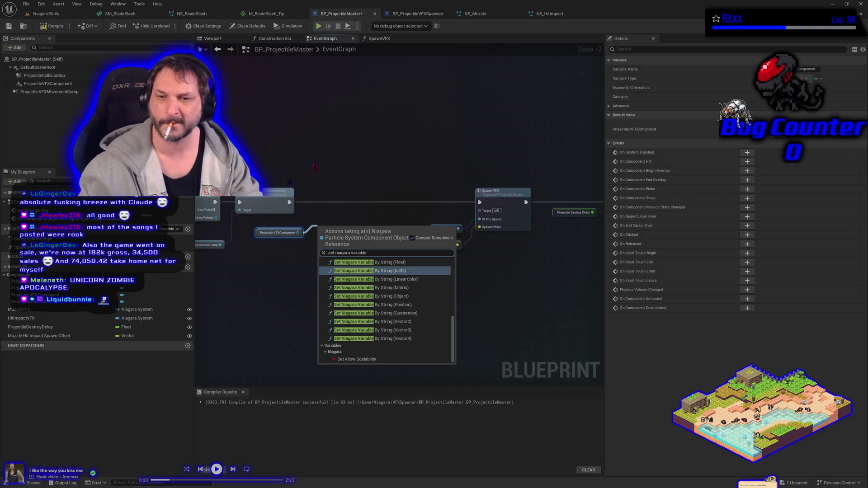
pyautogui.scroll(1, 419, 302)
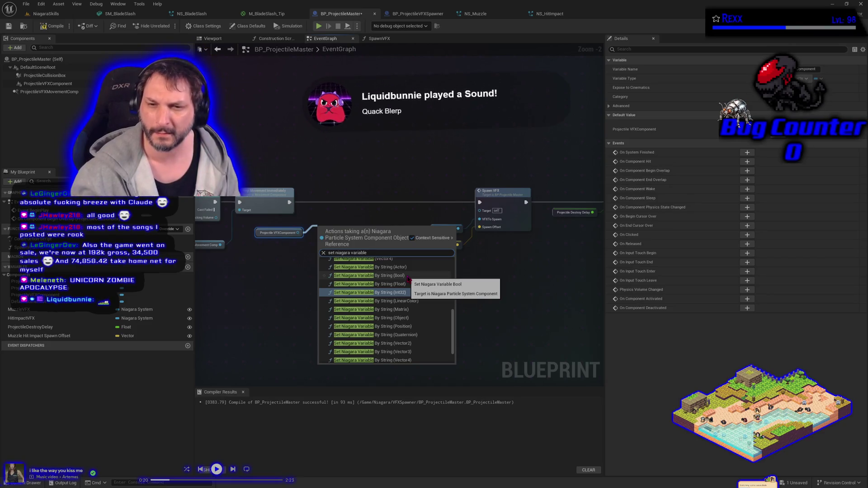
pyautogui.scroll(3, 408, 278)
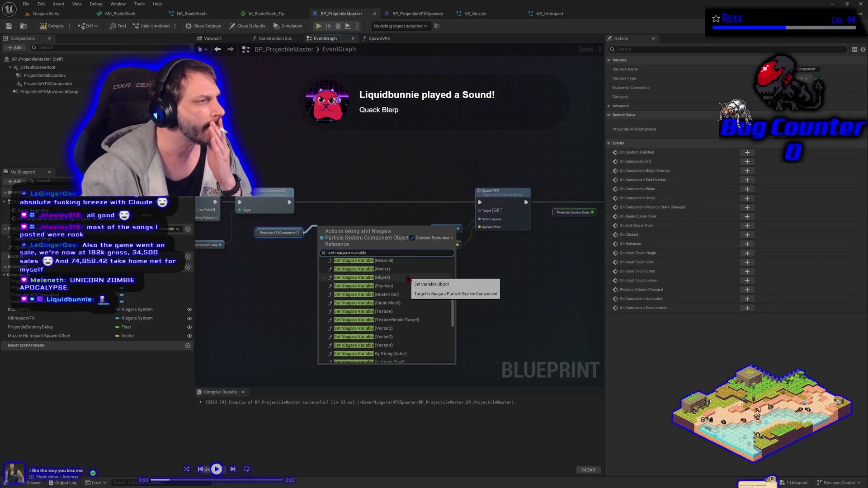
pyautogui.write(' bool')
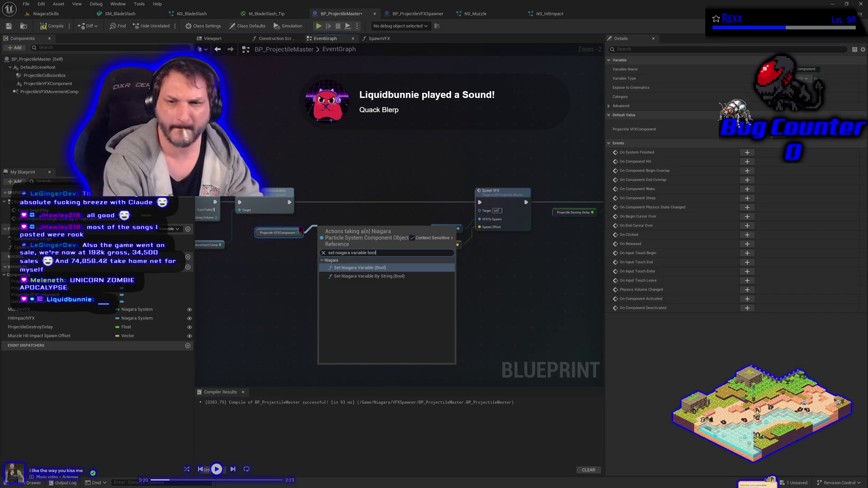
pyautogui.click(367, 267)
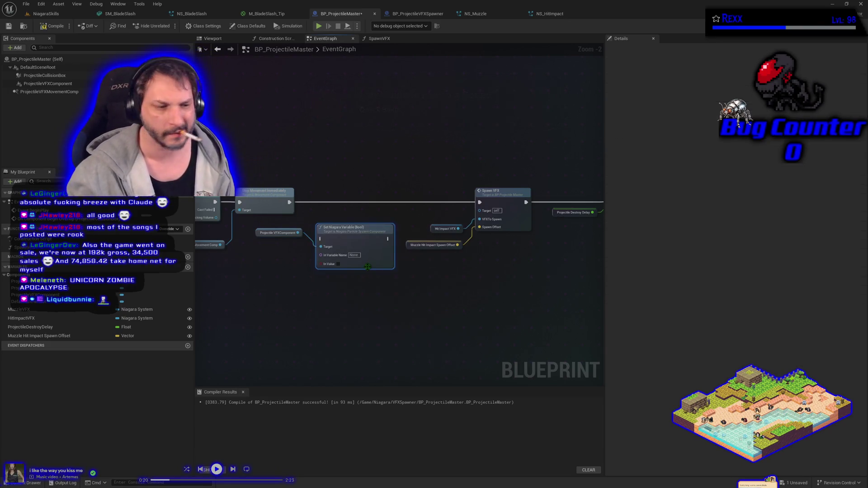
pyautogui.click(288, 200)
pyautogui.moveTo(288, 200)
pyautogui.mouseDown()
pyautogui.moveTo(330, 243)
pyautogui.moveTo(346, 238)
pyautogui.moveTo(354, 202)
pyautogui.moveTo(479, 202)
pyautogui.mouseUp()
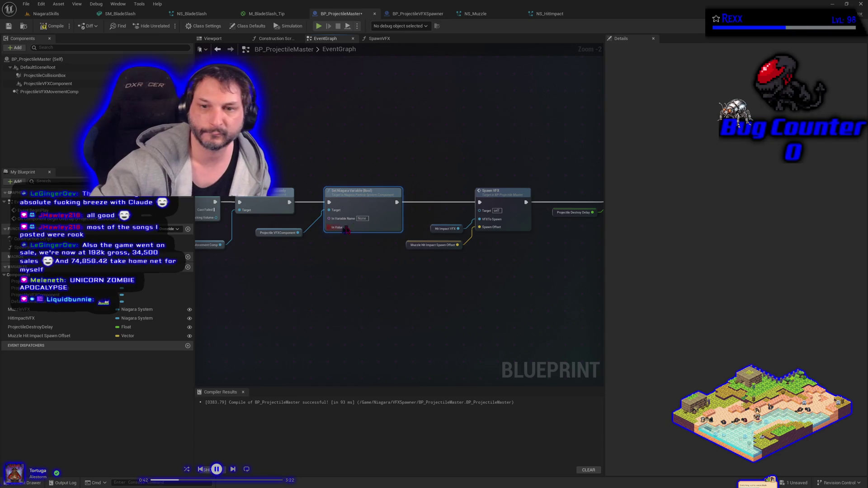
# Set the node's variable name to ShouldKillMainSlash with In Value ticked true
pyautogui.click(362, 218)
pyautogui.write('ShouldKill')
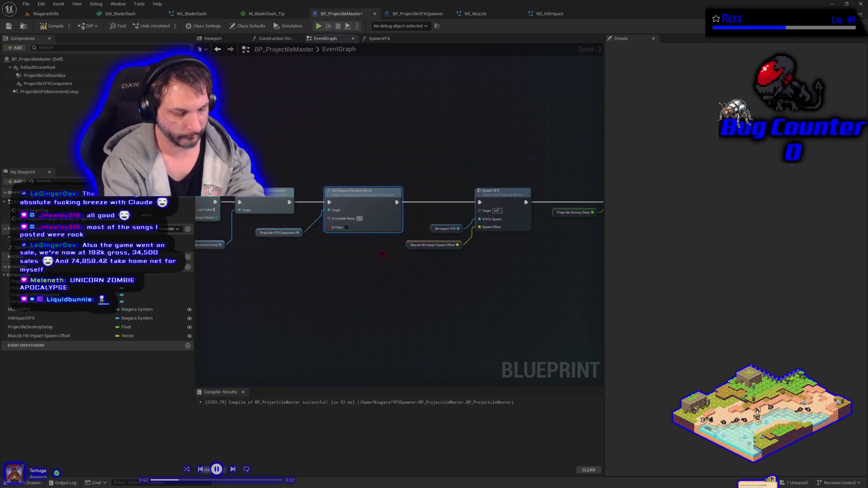
pyautogui.write('Mai')
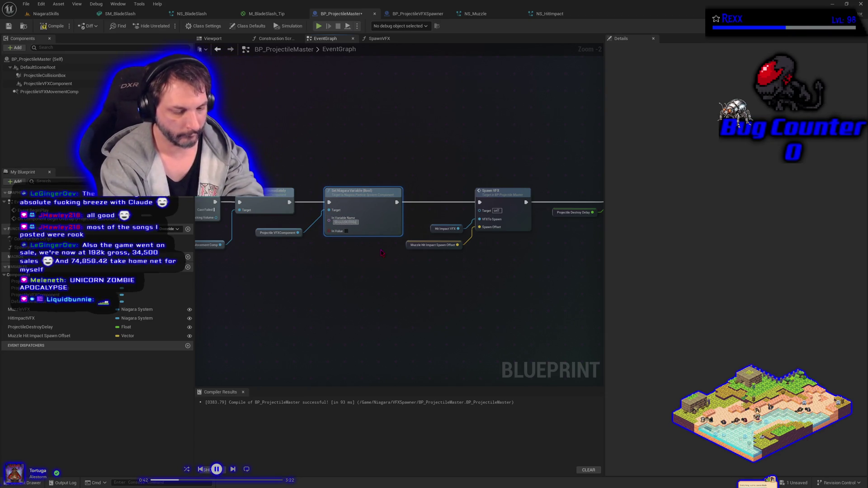
pyautogui.write('nStash')
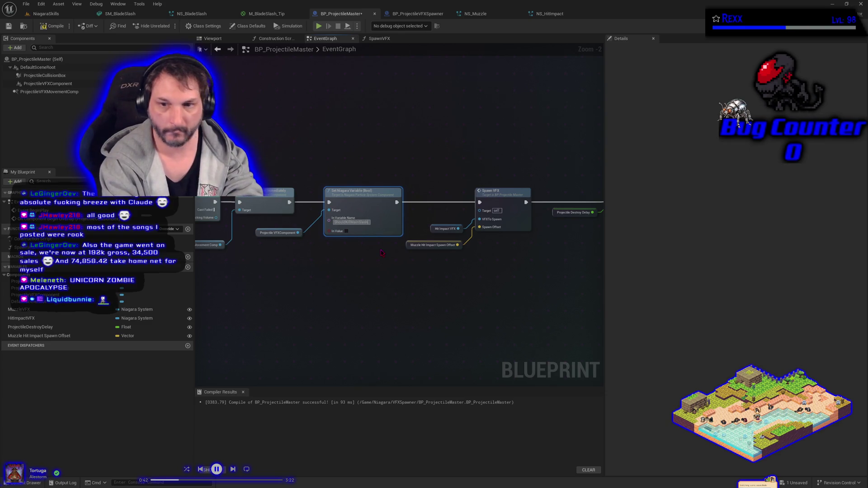
pyautogui.press('Return')
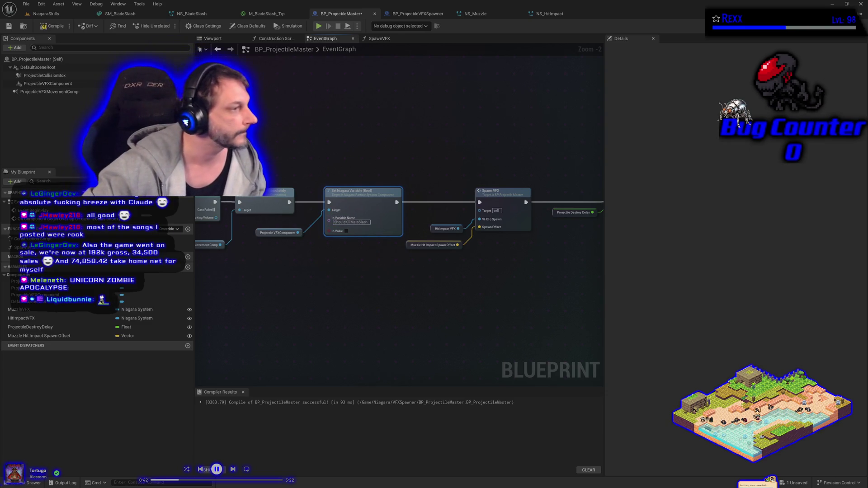
pyautogui.click(347, 232)
# Compile and save BP_ProjectileMaster
pyautogui.click(53, 26)
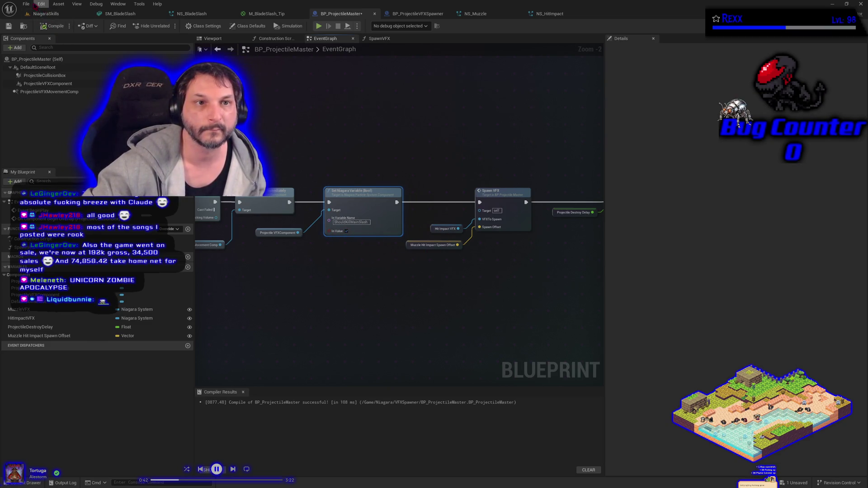
pyautogui.click(25, 4)
pyautogui.click(43, 53)
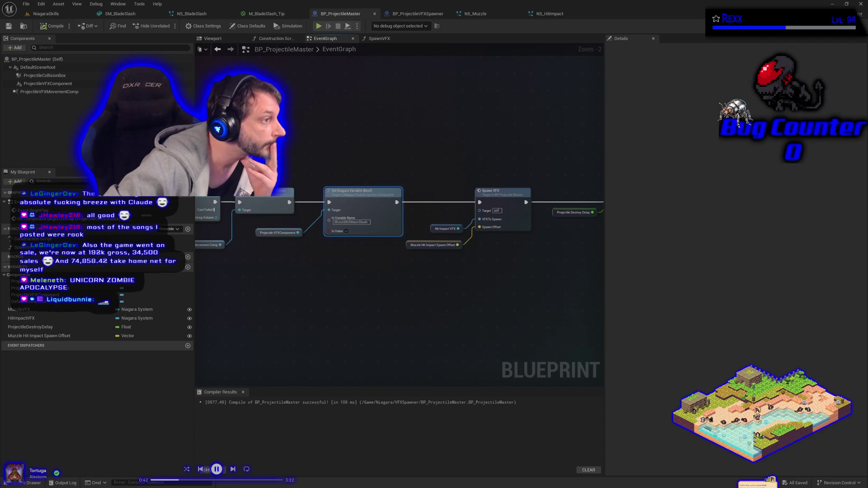
pyautogui.click(398, 15)
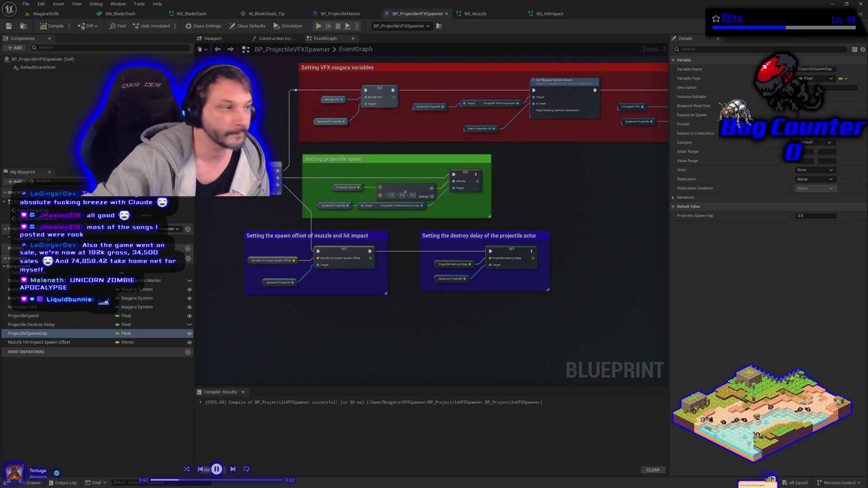
# Change Projectile Destroy Delay's default from 1.0 to 0 and save the spawner blueprint
pyautogui.click(439, 266)
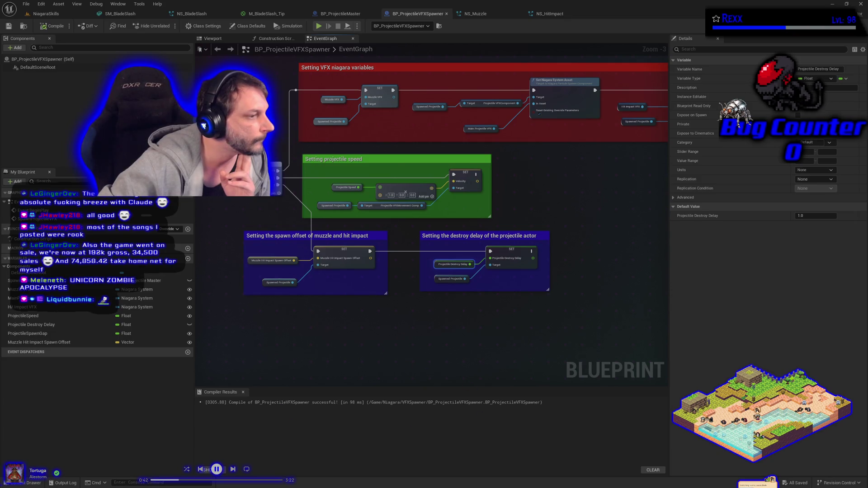
pyautogui.click(799, 208)
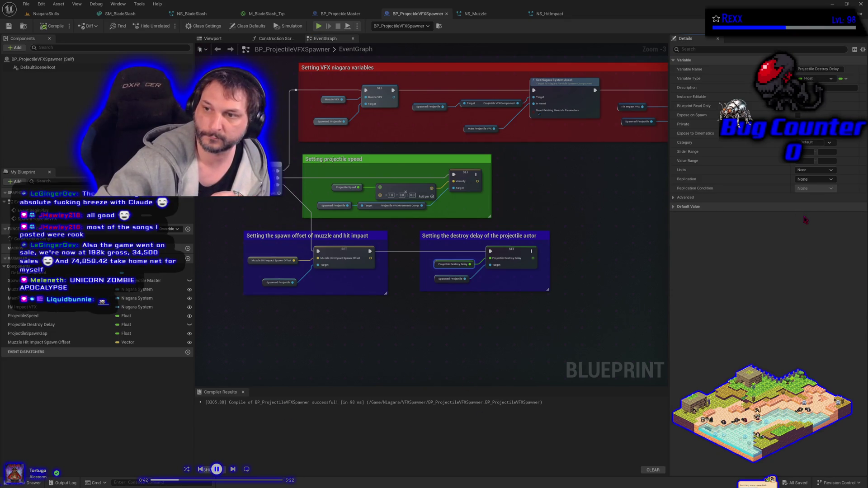
pyautogui.click(800, 209)
pyautogui.click(801, 215)
pyautogui.write('0')
pyautogui.press('Return')
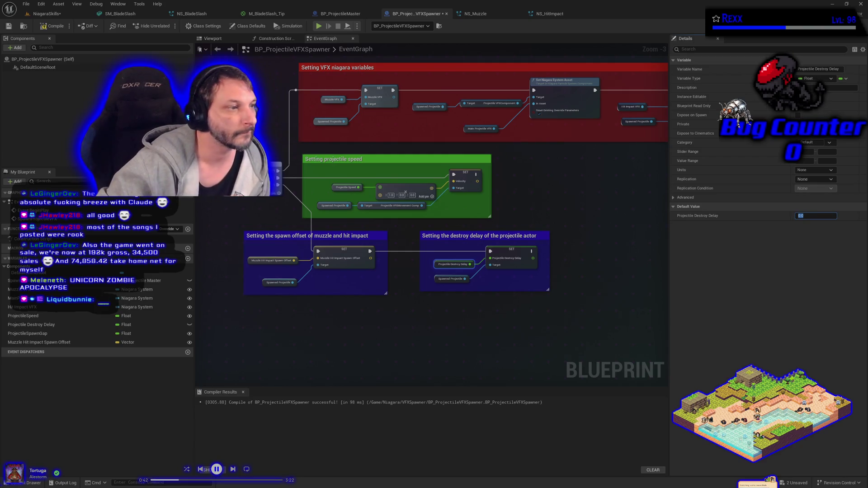
pyautogui.click(45, 26)
# Make Projectile Destroy Delay instance-editable, then compile and save BP_ProjectileVFXSpawner
pyautogui.click(8, 26)
pyautogui.click(45, 14)
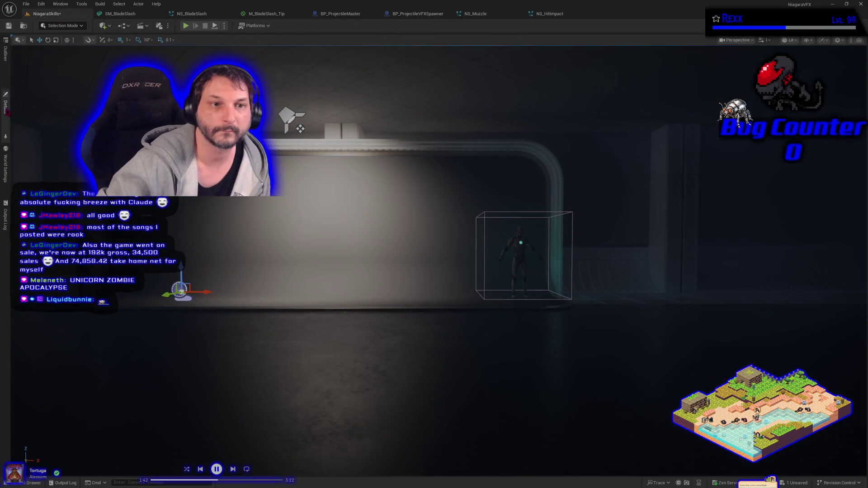
pyautogui.click(6, 106)
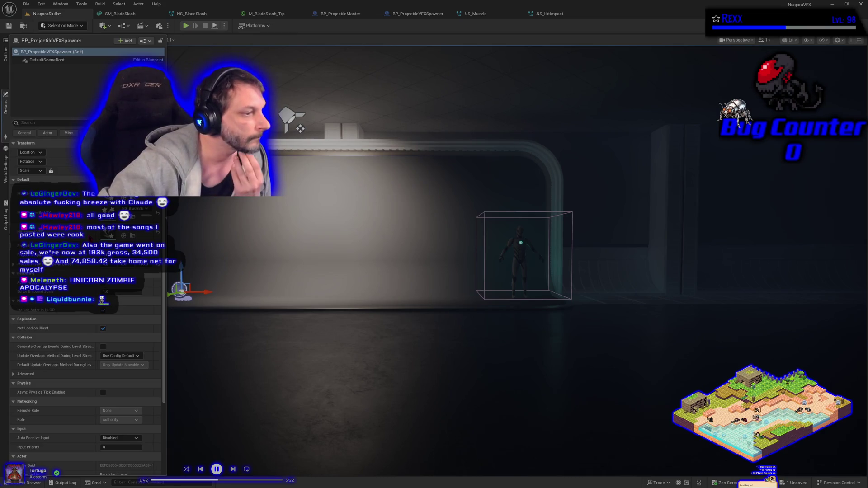
pyautogui.click(415, 15)
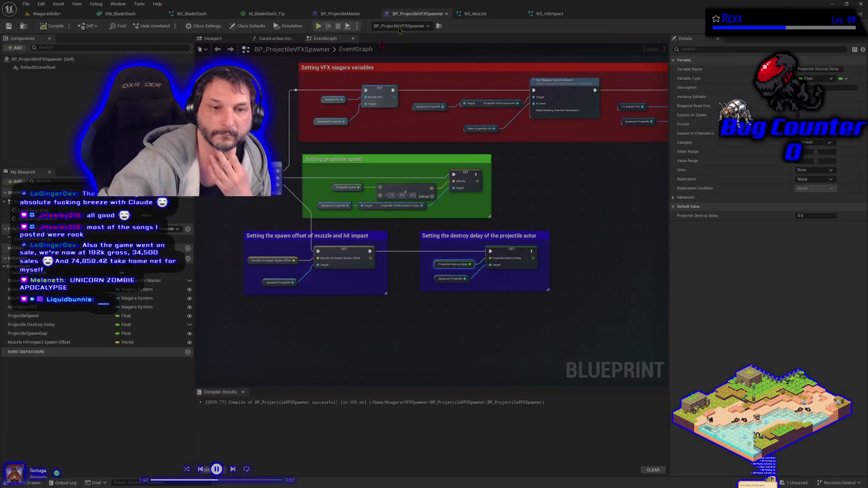
pyautogui.click(190, 325)
pyautogui.click(53, 26)
pyautogui.click(8, 26)
# Move Projectile Destroy Delay to the end of the spawner's variable list and save
pyautogui.click(46, 13)
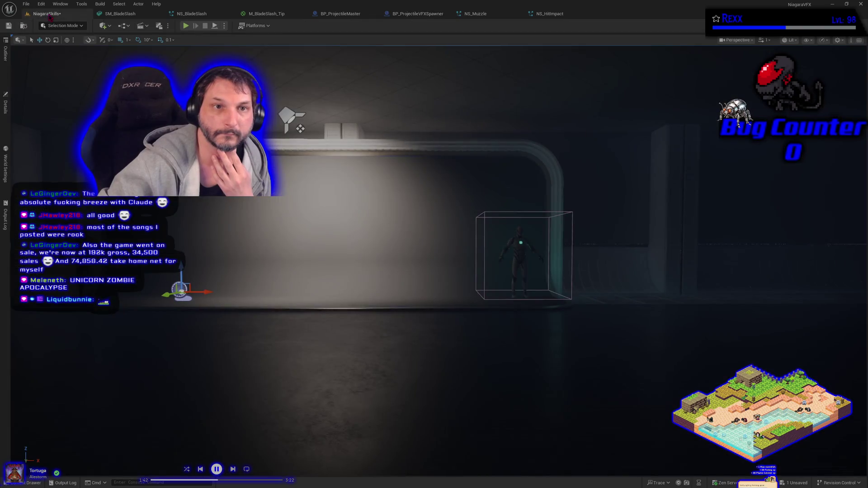
pyautogui.click(5, 107)
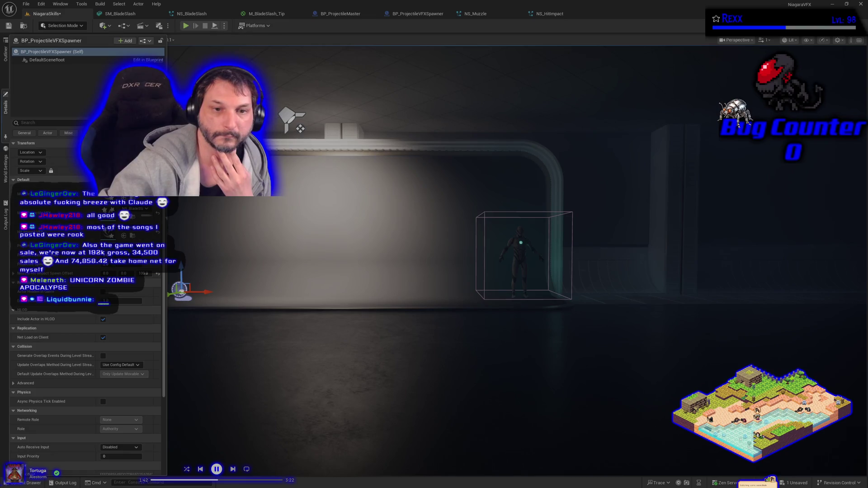
pyautogui.click(550, 14)
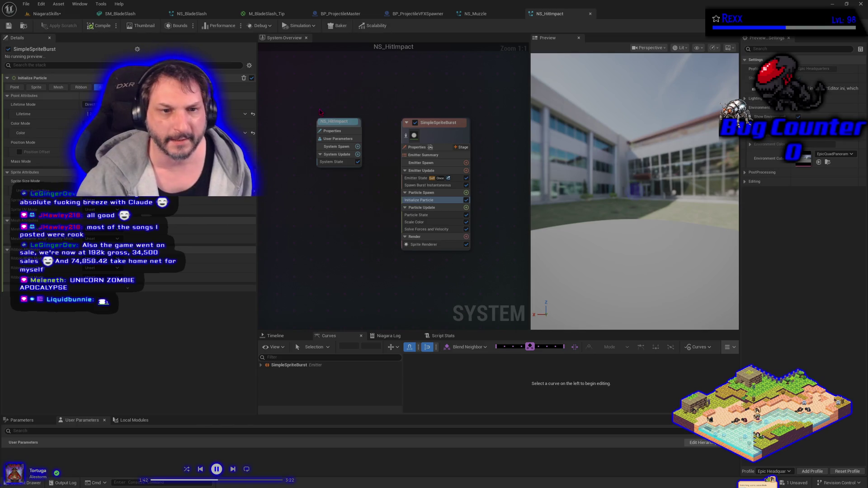
pyautogui.click(414, 14)
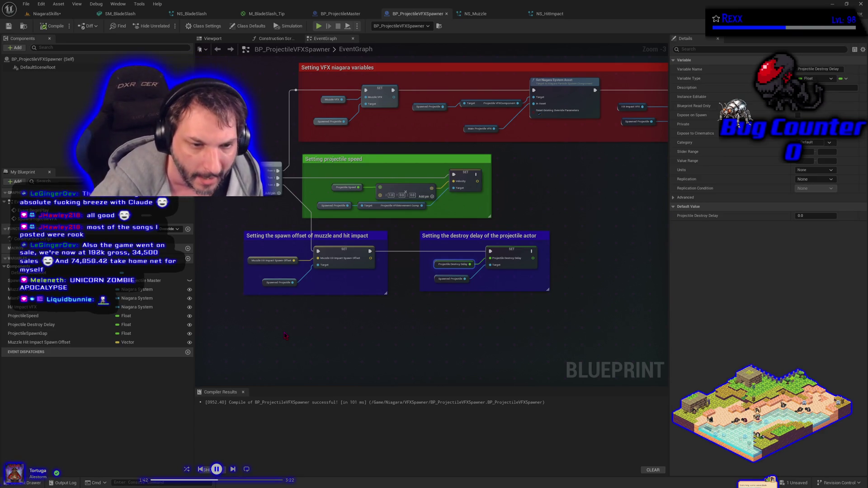
pyautogui.click(53, 326)
pyautogui.moveTo(53, 325); pyautogui.dragTo(50, 344)
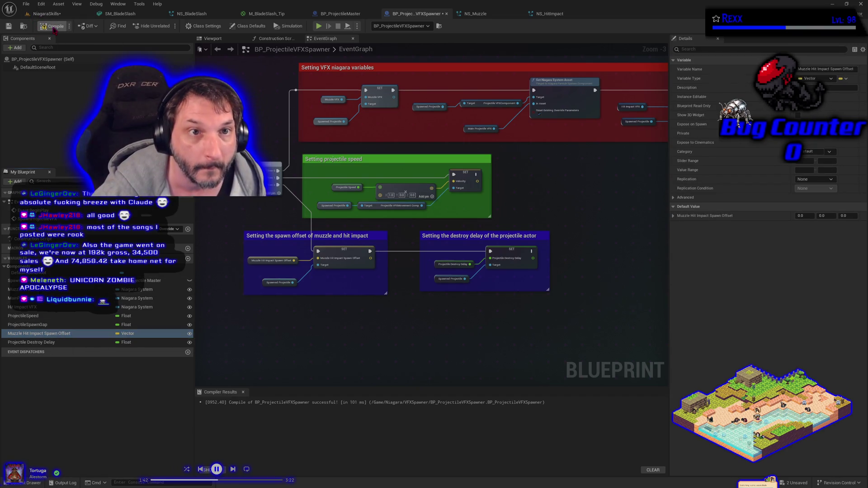
pyautogui.click(9, 26)
# Set the placed spawner's Projectile Destroy Delay to 0.5 and save all assets
pyautogui.click(45, 13)
pyautogui.click(9, 26)
pyautogui.click(5, 104)
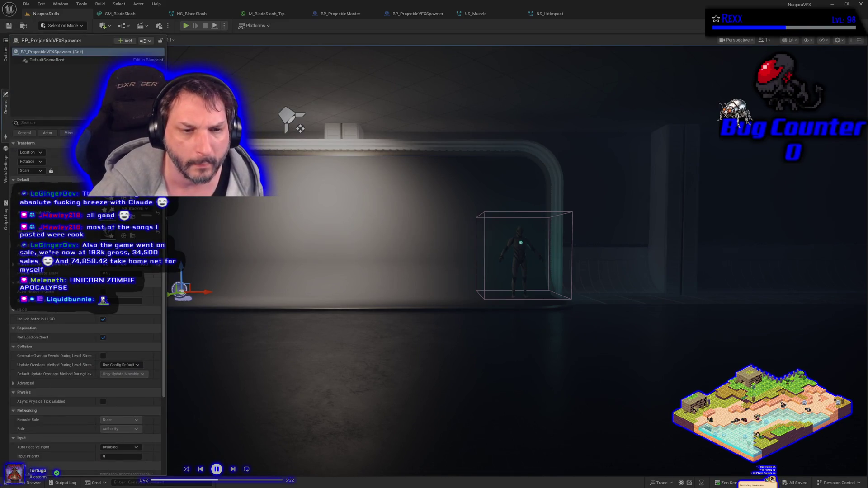
pyautogui.write('.5')
pyautogui.press('Return')
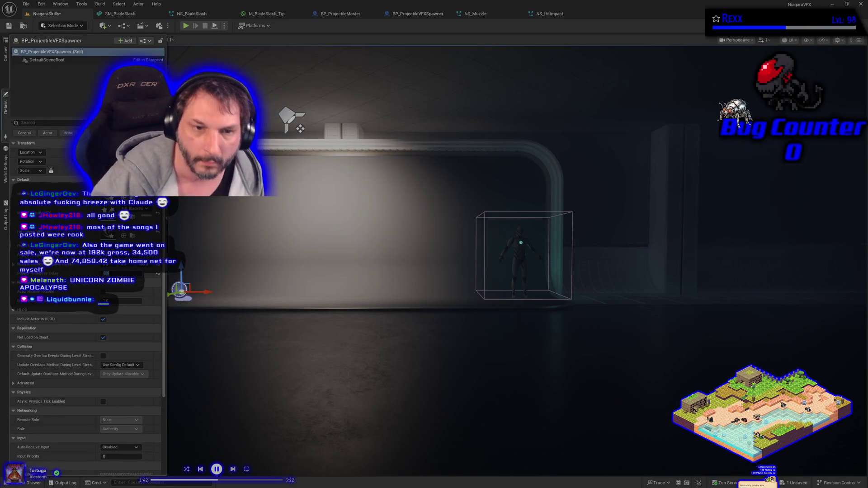
pyautogui.click(27, 4)
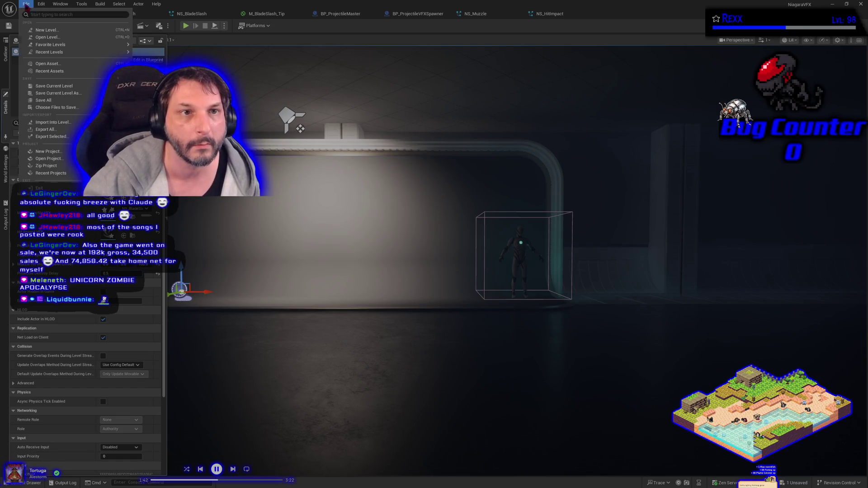
pyautogui.click(49, 100)
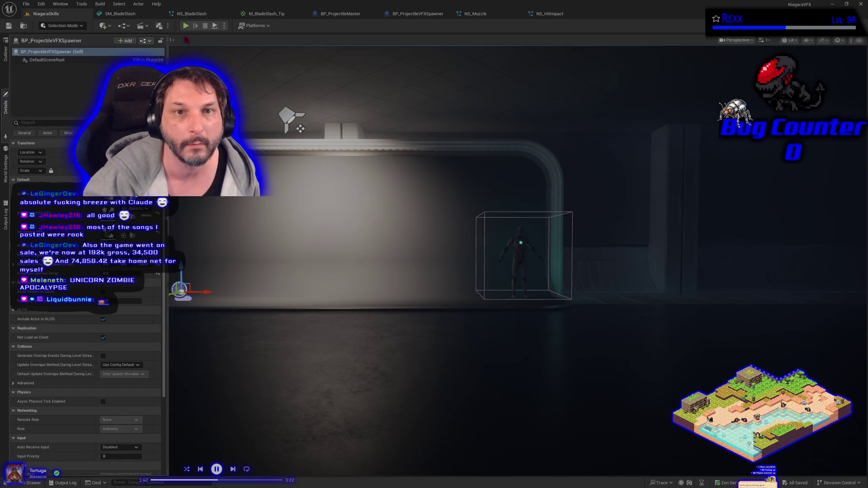
# Play-test the blade slash, then save the NiagaraSkills level
pyautogui.click(186, 26)
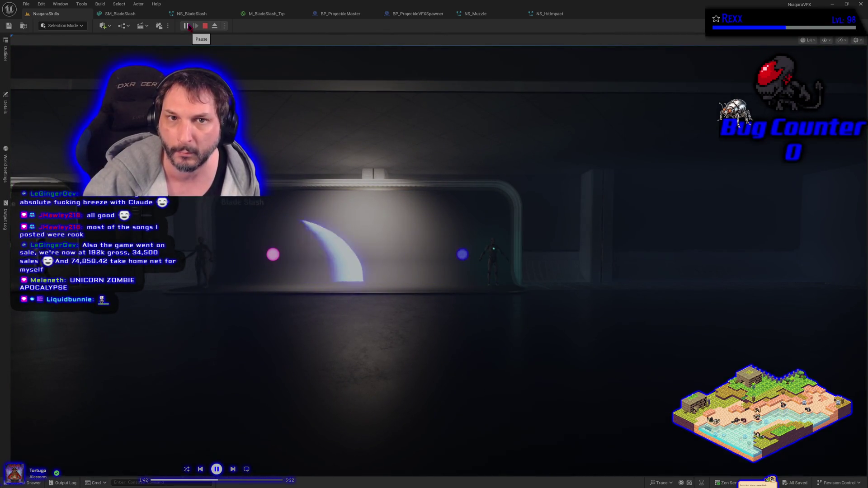
pyautogui.click(206, 26)
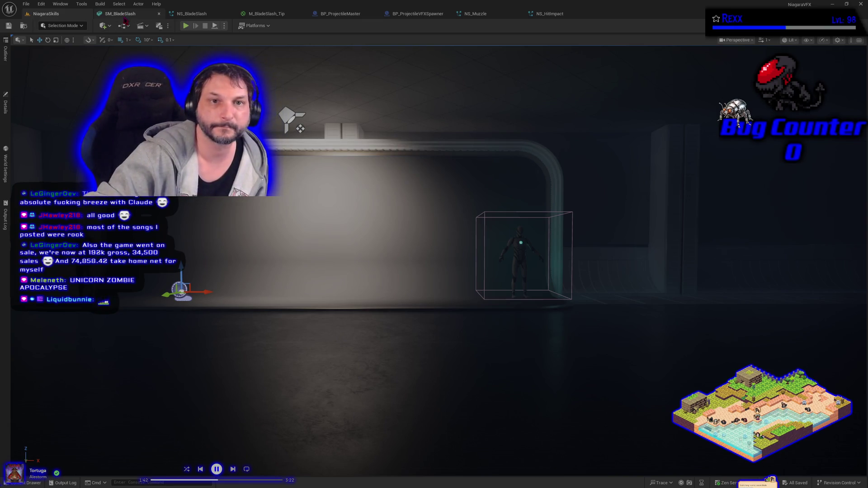
pyautogui.click(120, 13)
pyautogui.click(47, 14)
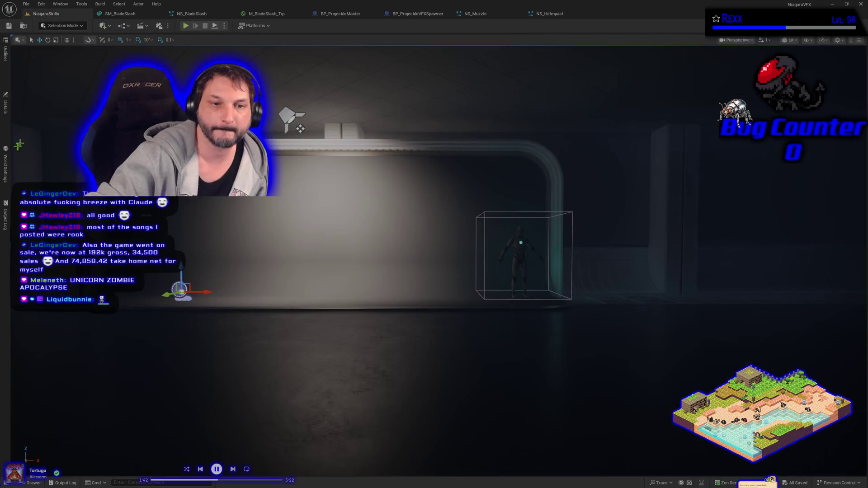
pyautogui.click(6, 109)
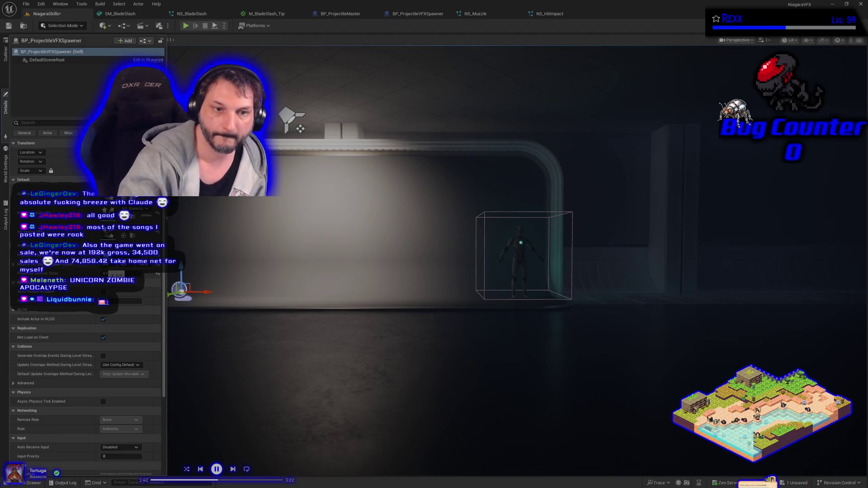
pyautogui.click(26, 3)
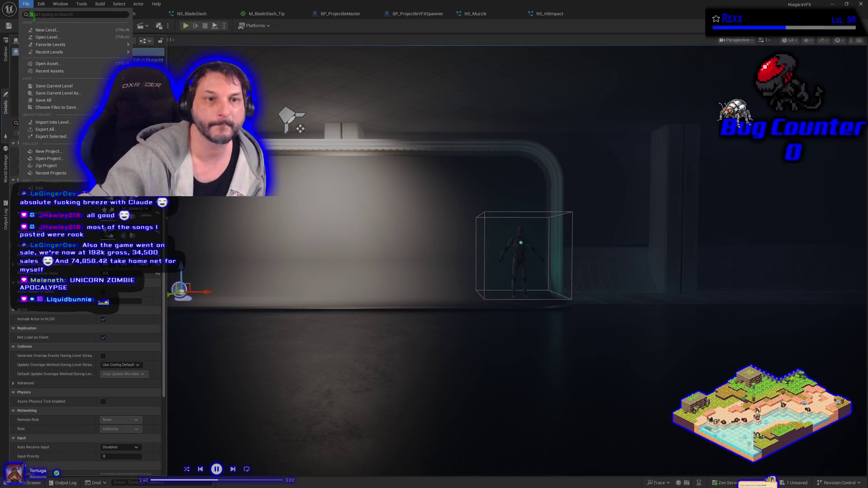
pyautogui.click(52, 100)
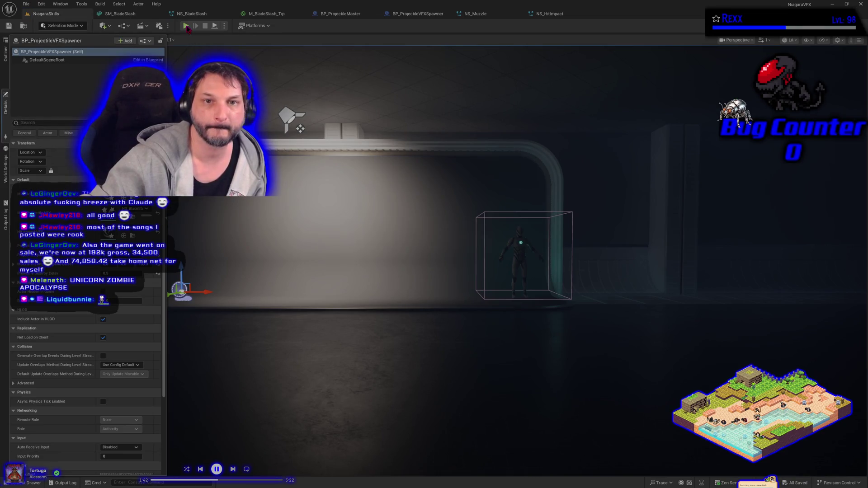
# Play-test the blade slash projectiles in the level
pyautogui.click(185, 25)
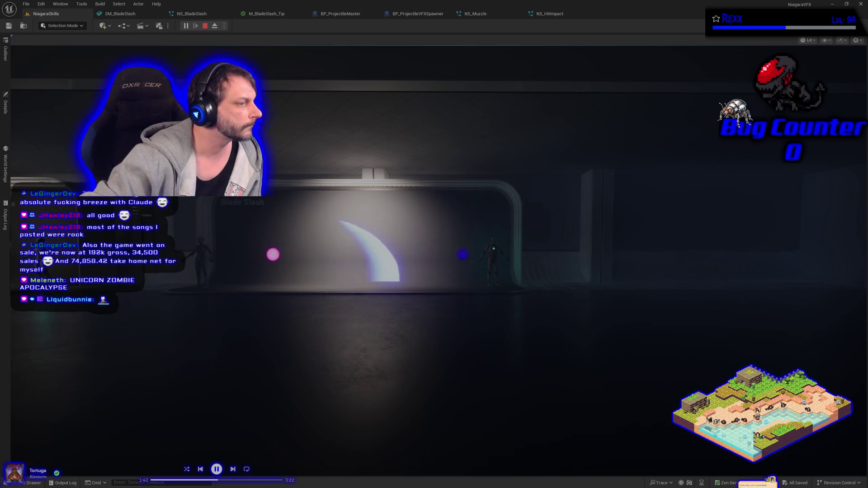
pyautogui.click(302, 221)
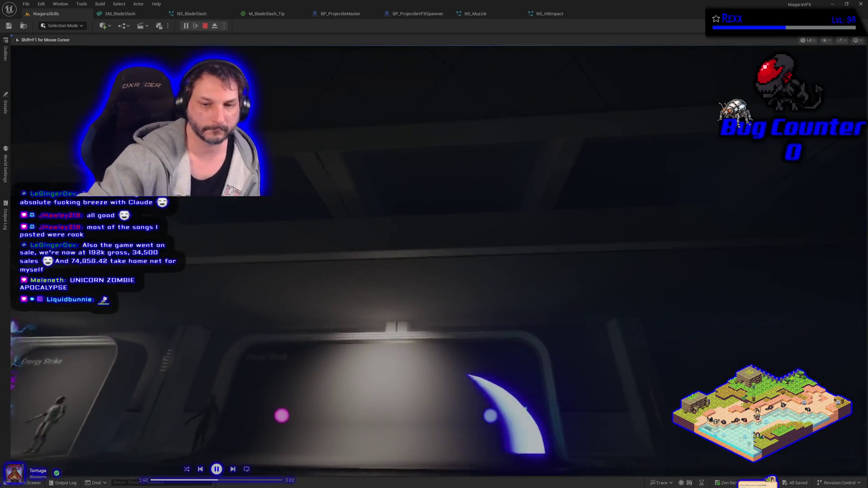
pyautogui.press('Escape')
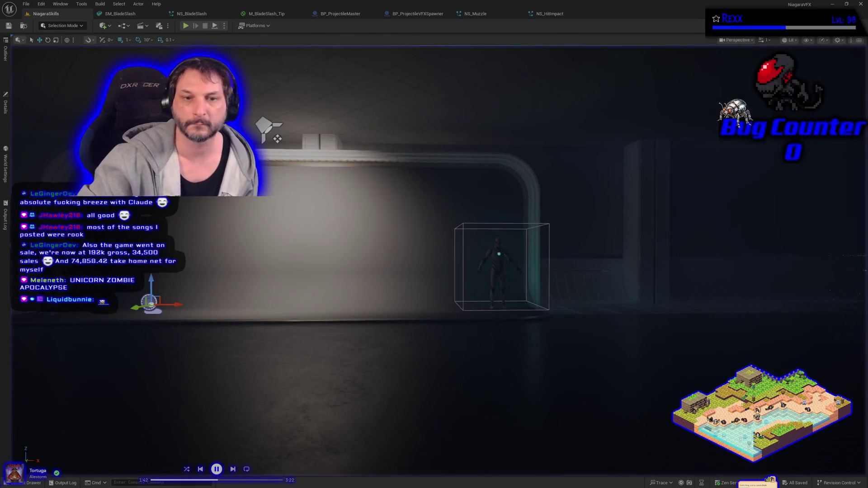
# Set the spawner's Projectile Destroy Delay to 0.0, save, and play-test again
pyautogui.click(6, 104)
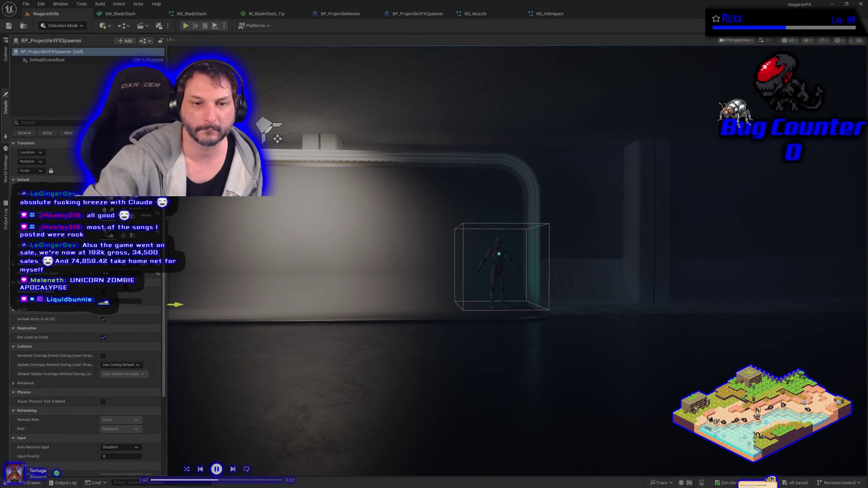
pyautogui.press('Return')
pyautogui.click(8, 25)
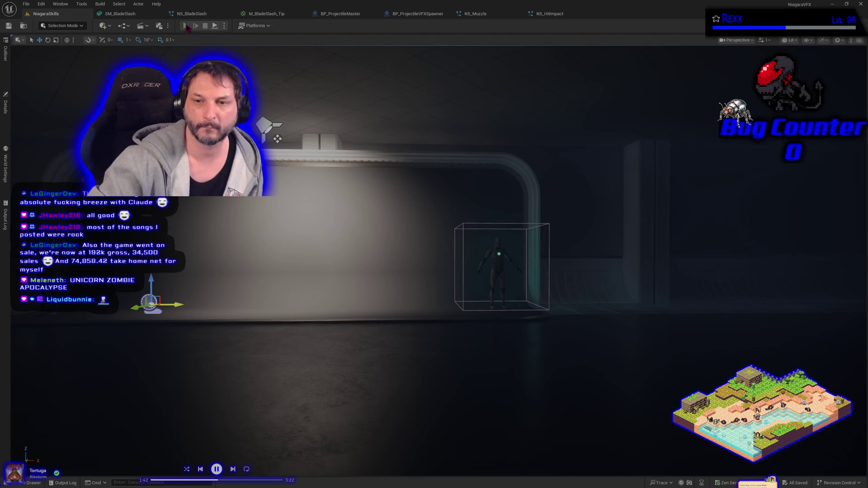
pyautogui.click(186, 26)
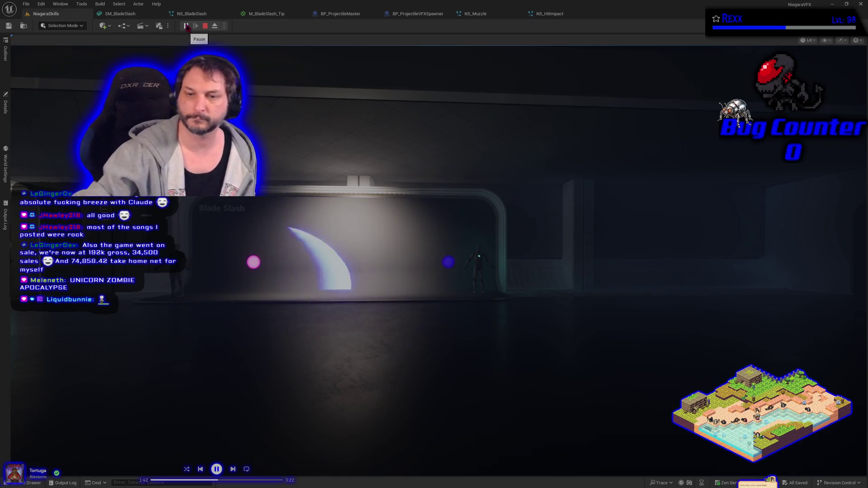
pyautogui.press('Escape')
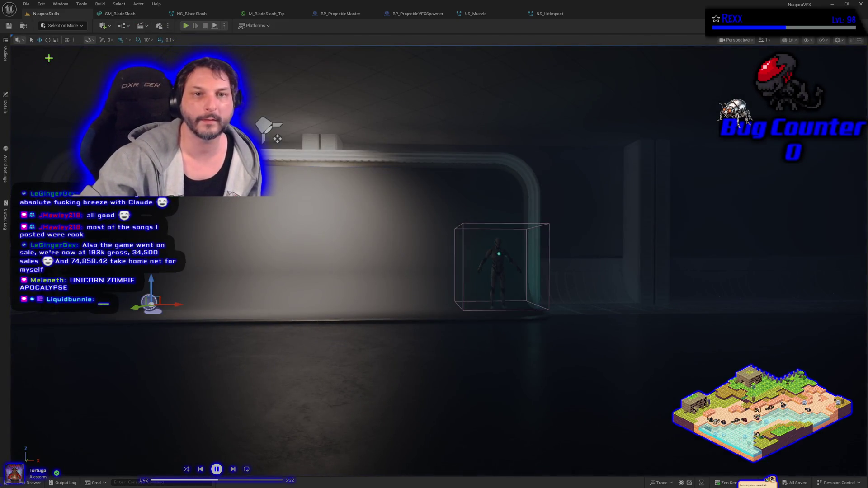
# Change Projectile Destroy Delay to 0.05, save the level, and play-test
pyautogui.click(5, 104)
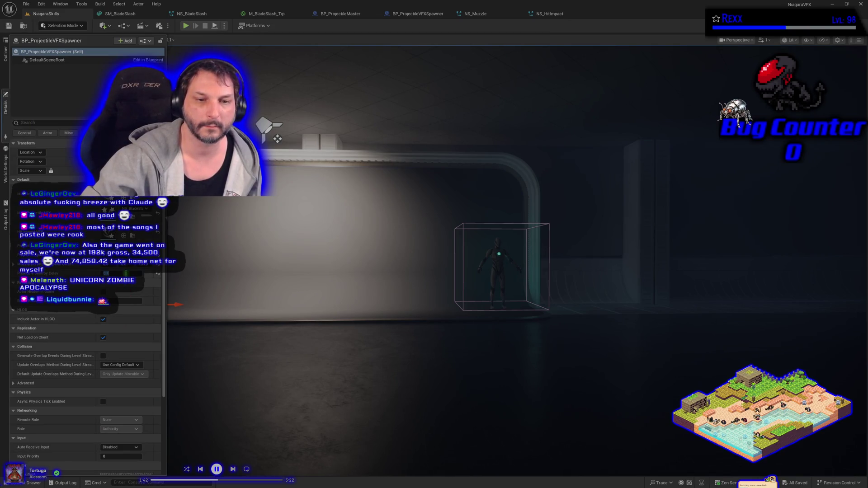
pyautogui.write('5')
pyautogui.press('Return')
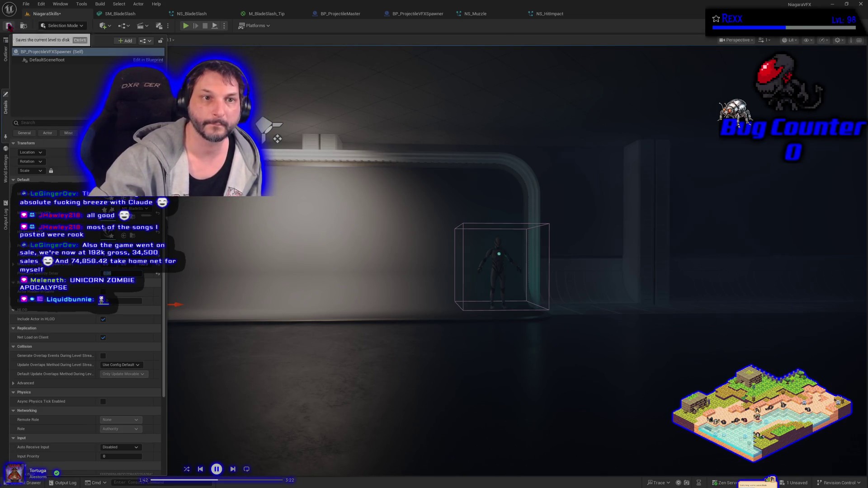
pyautogui.click(9, 25)
pyautogui.click(185, 26)
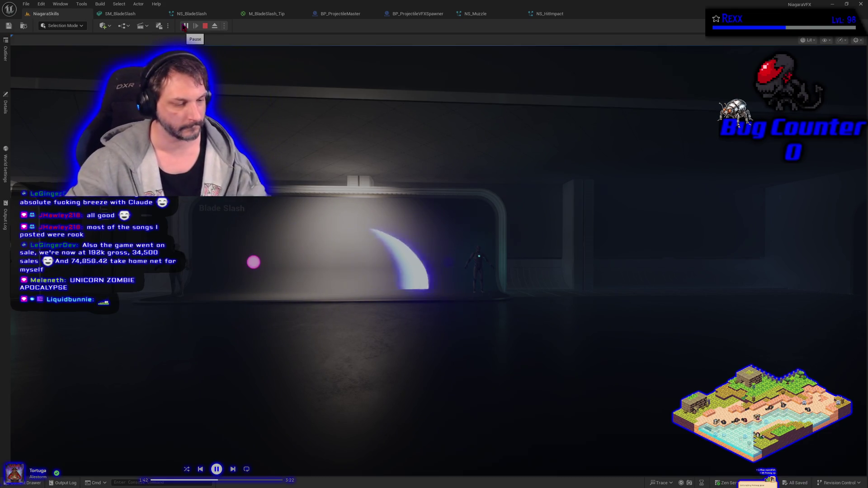
pyautogui.press('Escape')
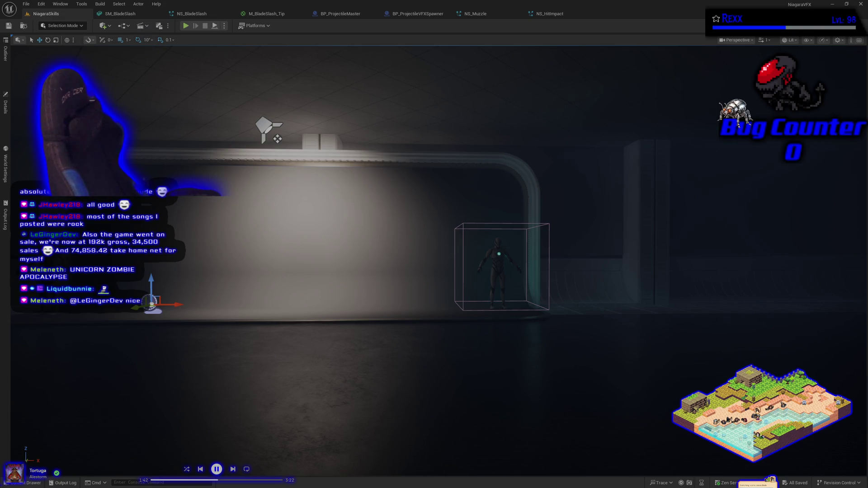
# Run another play test, firing two blade slashes before ending the session
pyautogui.press('Escape')
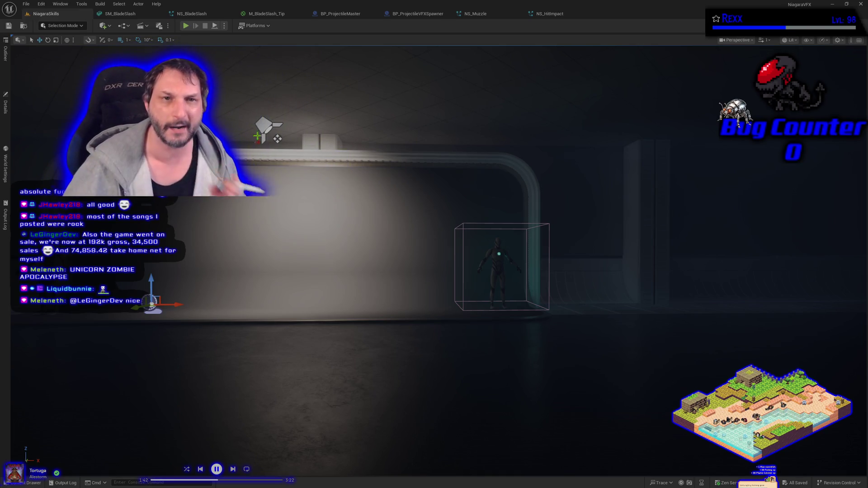
pyautogui.click(189, 27)
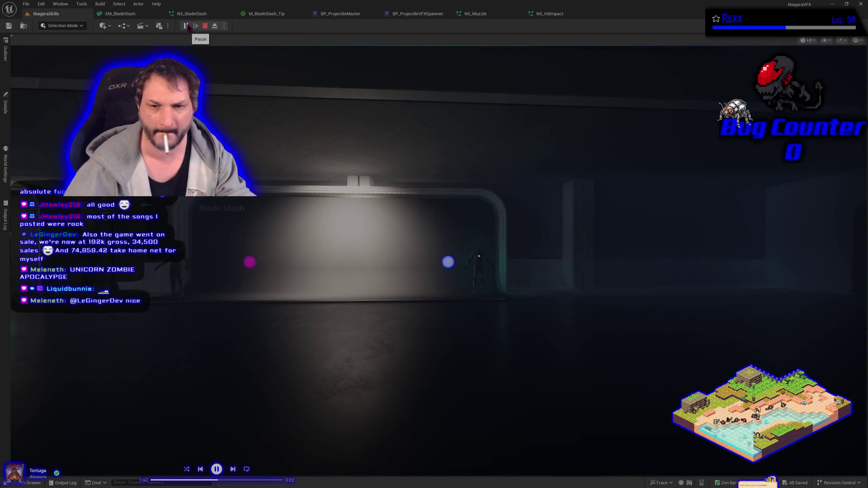
pyautogui.click(434, 244)
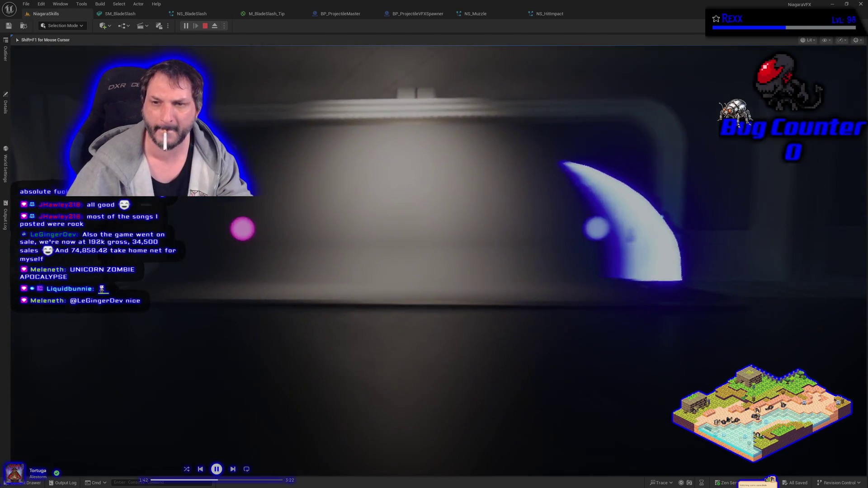
pyautogui.click(434, 245)
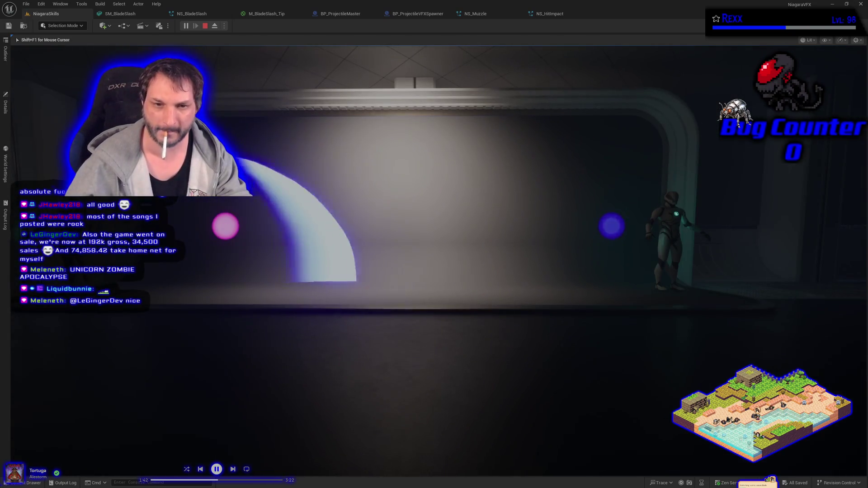
pyautogui.press('Escape')
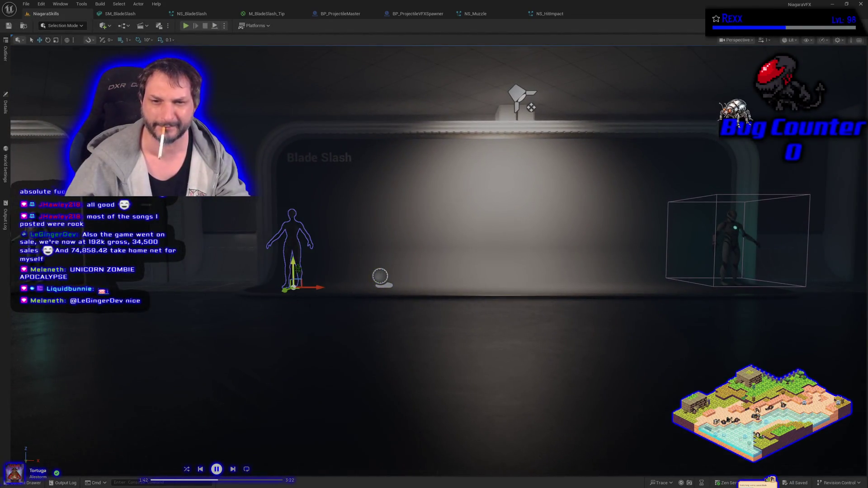
# Rotate the left mannequin −110° to a side view and the boxed dummy 80° toward it
pyautogui.press('e')
pyautogui.moveTo(312, 290); pyautogui.dragTo(358, 289)
pyautogui.press('w')
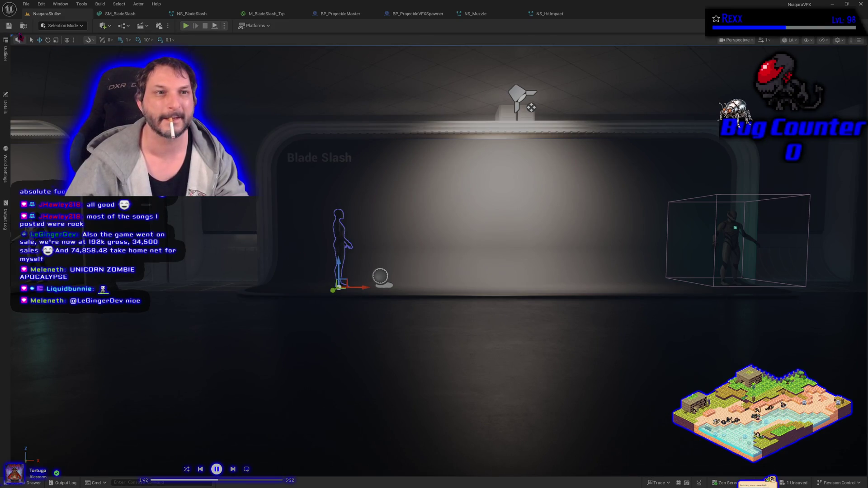
pyautogui.click(735, 239)
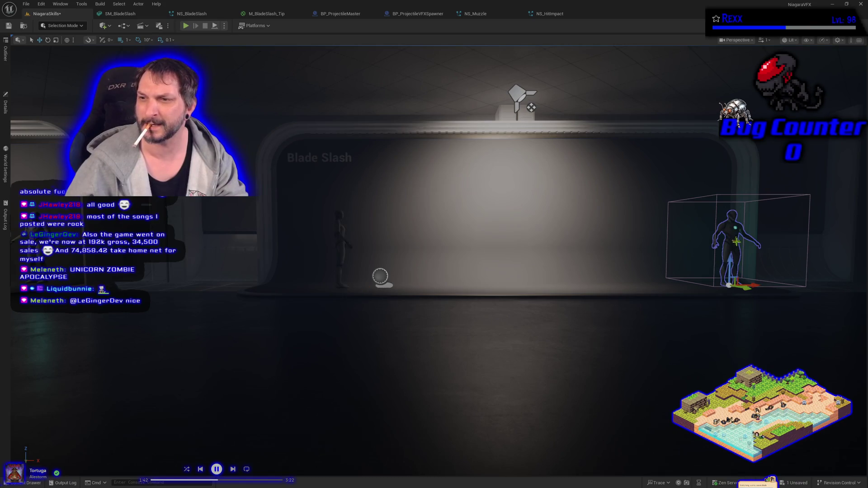
pyautogui.press('e')
pyautogui.moveTo(743, 290); pyautogui.dragTo(784, 293)
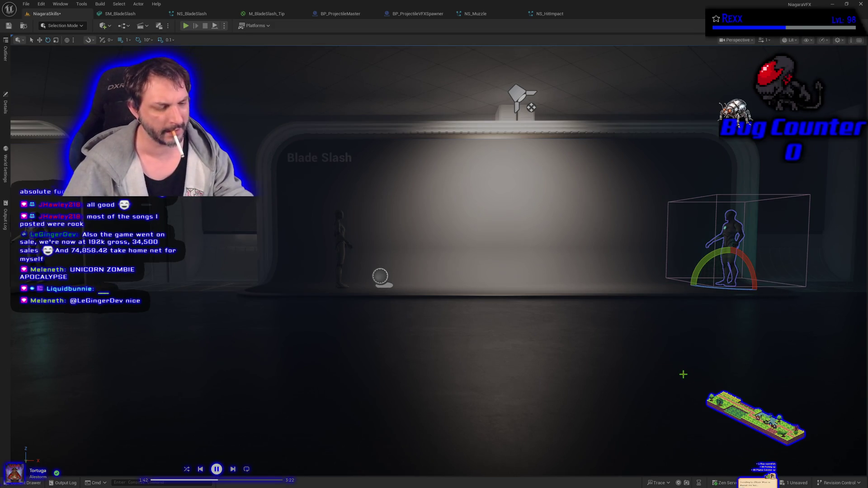
# Play-test a blade slash fired at the dummy, then select its surrounding box volume
pyautogui.click(185, 26)
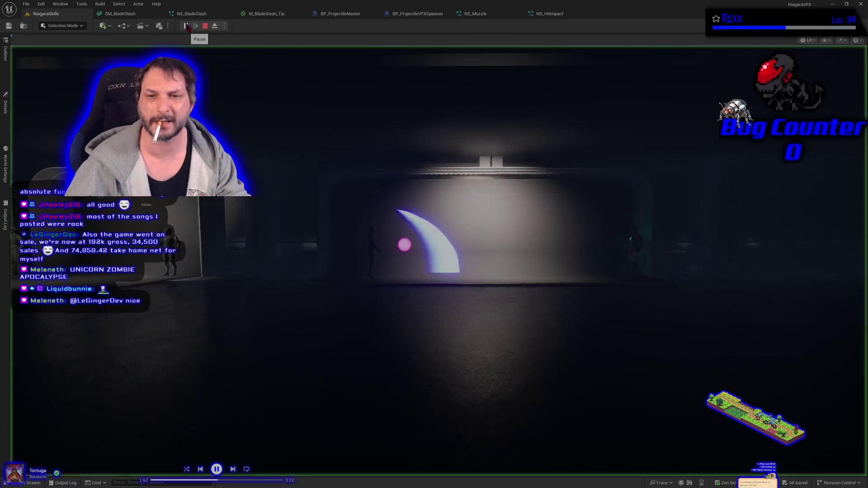
pyautogui.click(491, 299)
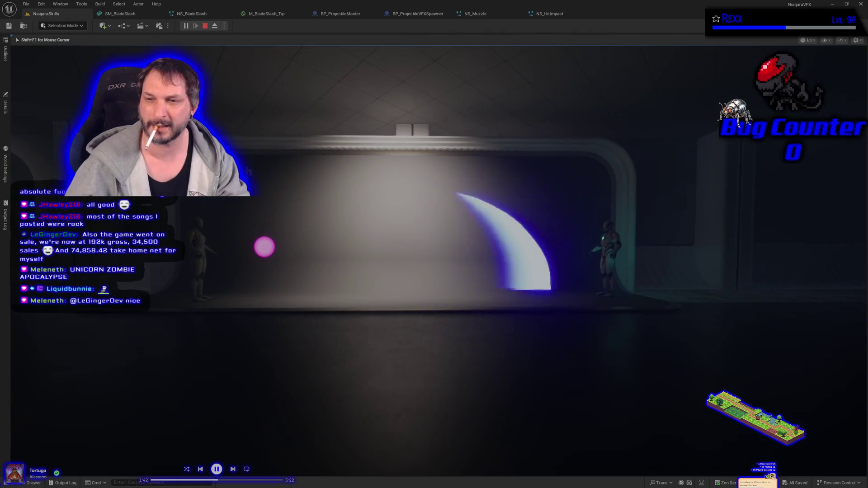
pyautogui.press('Escape')
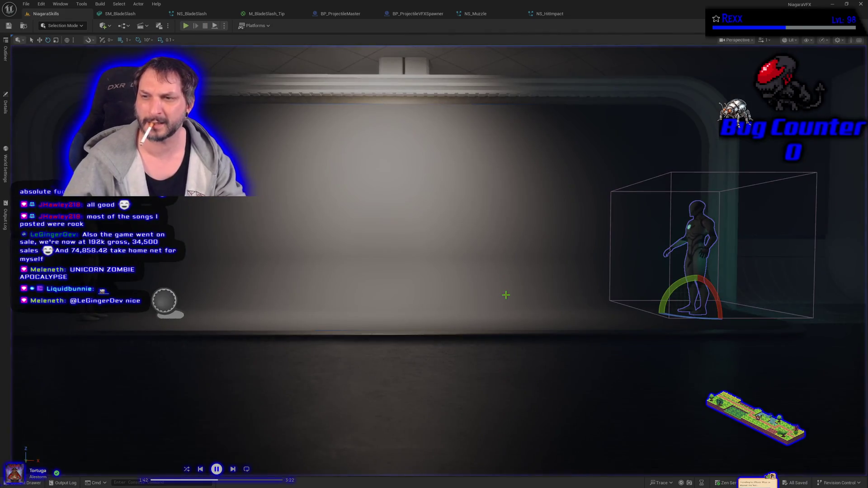
pyautogui.click(669, 194)
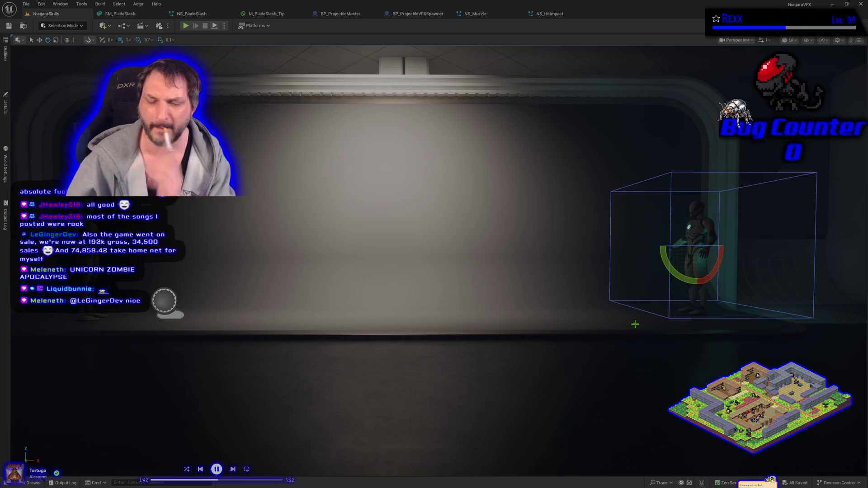
# Play-test with the box volume deleted, then restore the box volume with undo
pyautogui.press('Delete')
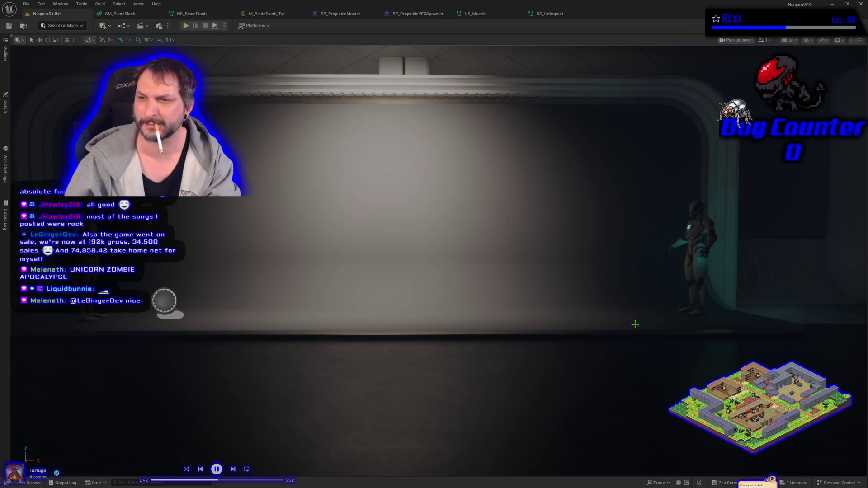
pyautogui.click(188, 28)
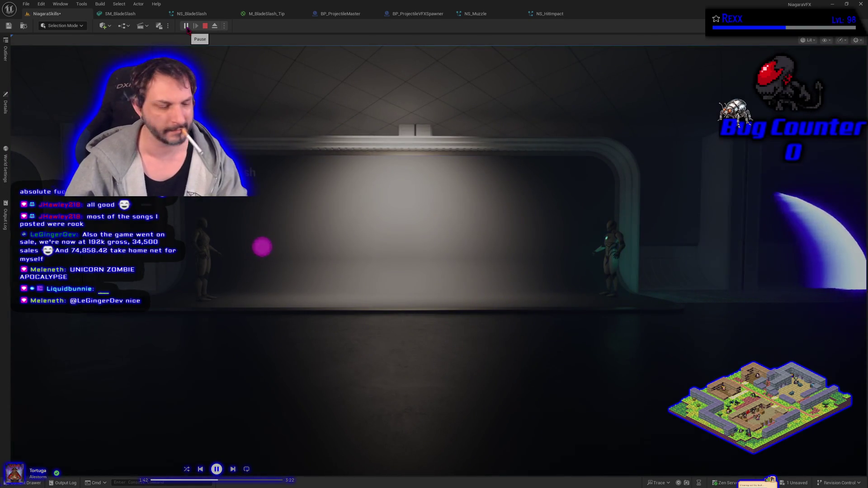
pyautogui.press('Escape')
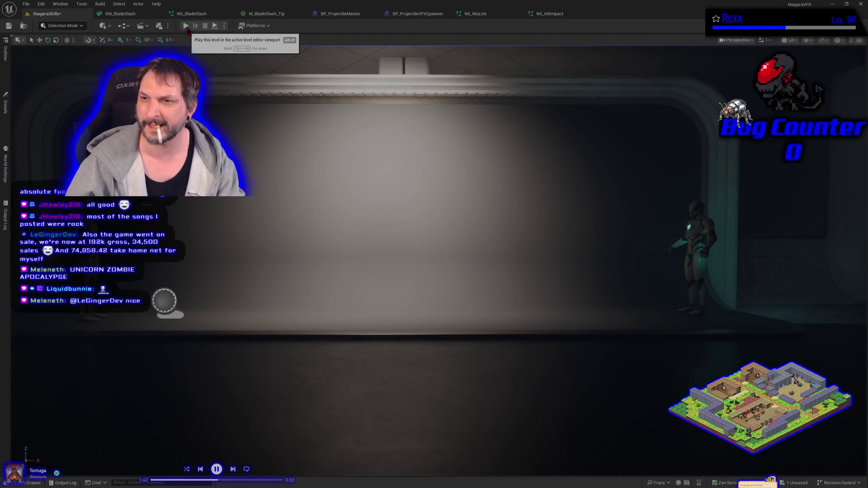
pyautogui.hotkey('ctrl', 'z')
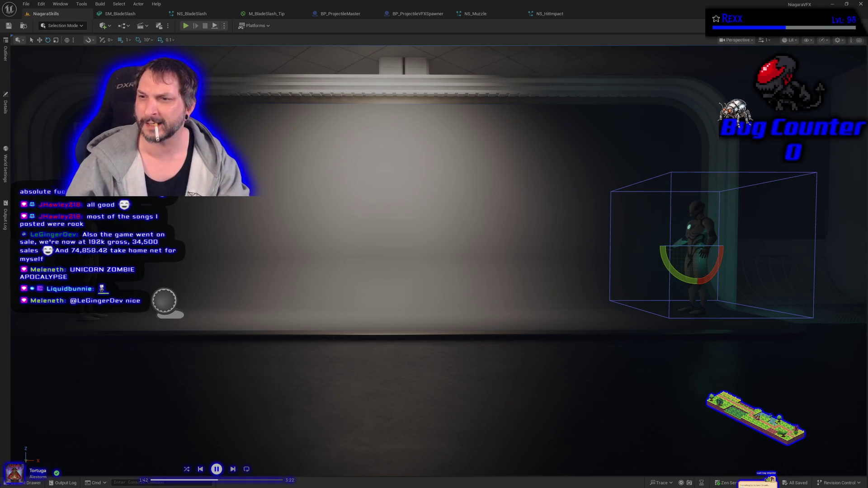
# Rescale the box volume's size and height and lower it toward the floor
pyautogui.press('w')
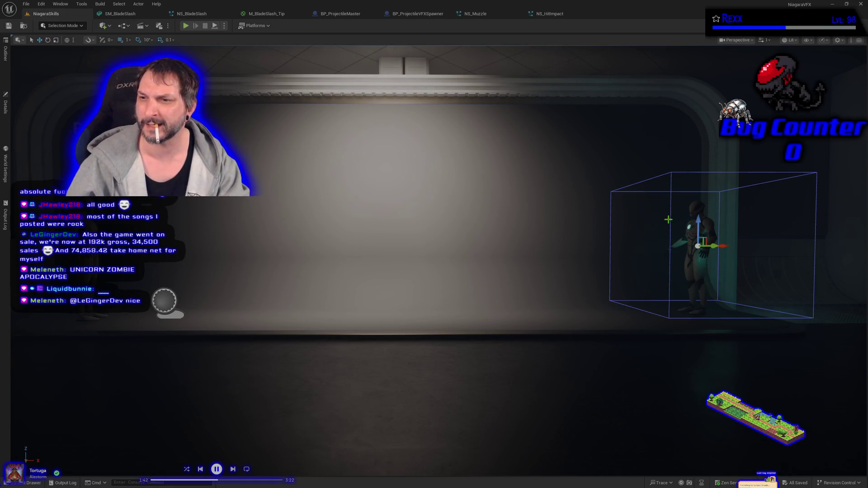
pyautogui.press('r')
pyautogui.moveTo(698, 246); pyautogui.dragTo(674, 258)
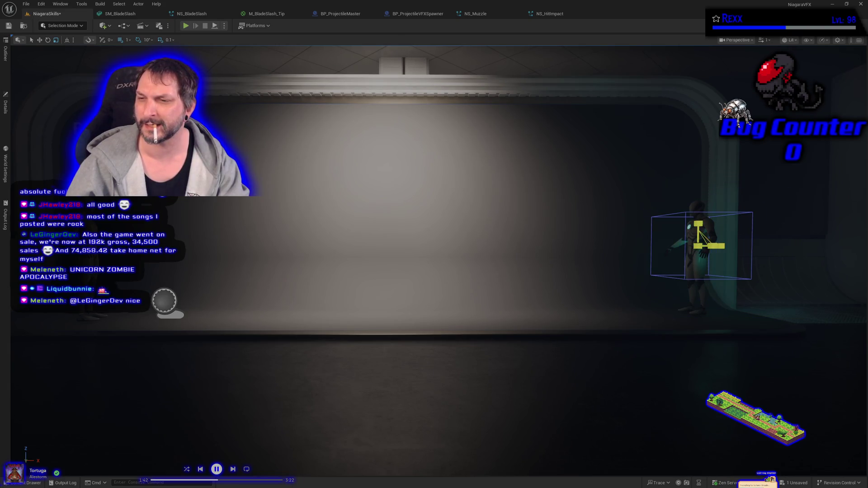
pyautogui.moveTo(699, 224); pyautogui.dragTo(699, 192)
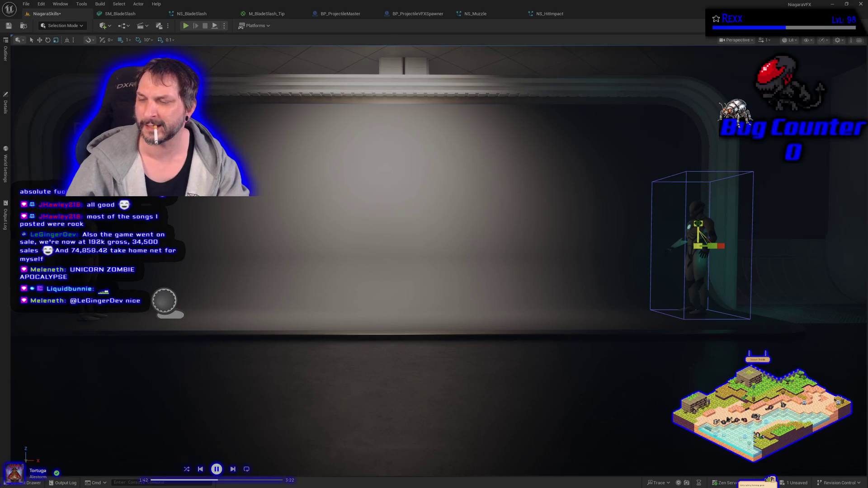
pyautogui.moveTo(698, 224)
pyautogui.mouseDown()
pyautogui.moveTo(698, 294)
pyautogui.moveTo(697, 235)
pyautogui.mouseUp()
pyautogui.press('e')
pyautogui.press('w')
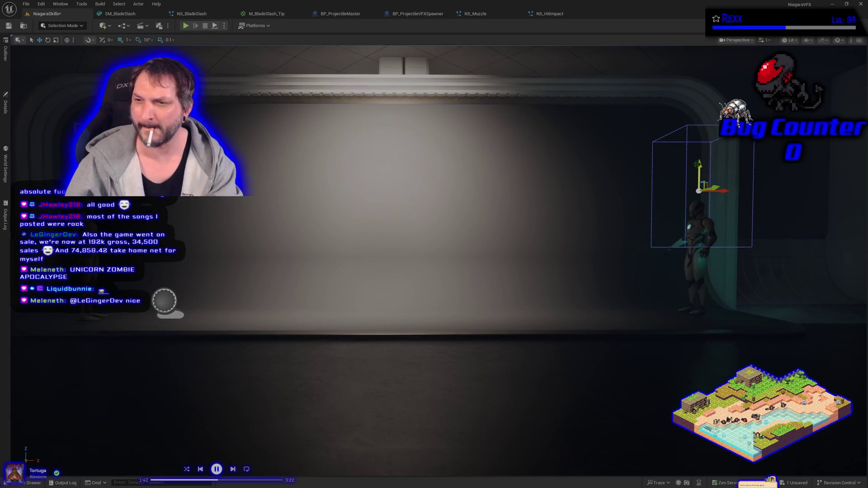
pyautogui.moveTo(699, 171)
pyautogui.mouseDown()
pyautogui.moveTo(686, 231)
pyautogui.moveTo(714, 295)
pyautogui.mouseUp()
# Push the box volume back along X and raise it to enclose the whole dummy
pyautogui.press('e')
pyautogui.press('w')
pyautogui.moveTo(545, 275); pyautogui.dragTo(544, 344)
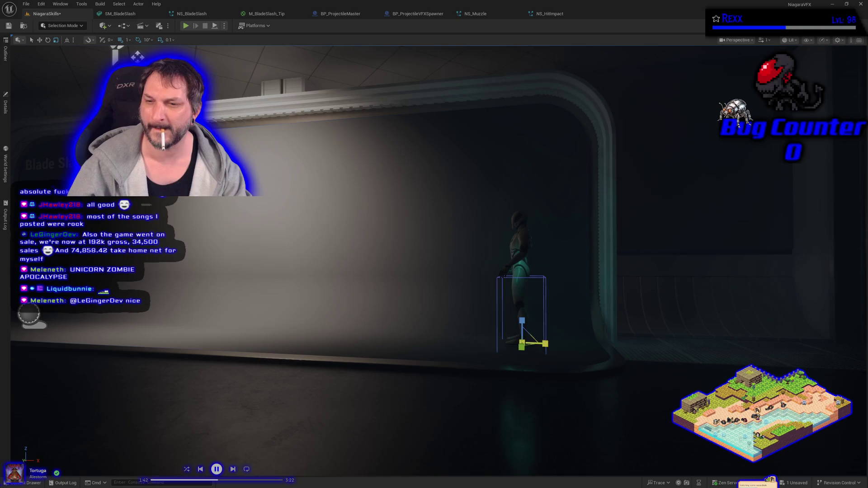
pyautogui.press('e')
pyautogui.press('w')
pyautogui.moveTo(522, 325); pyautogui.dragTo(522, 250)
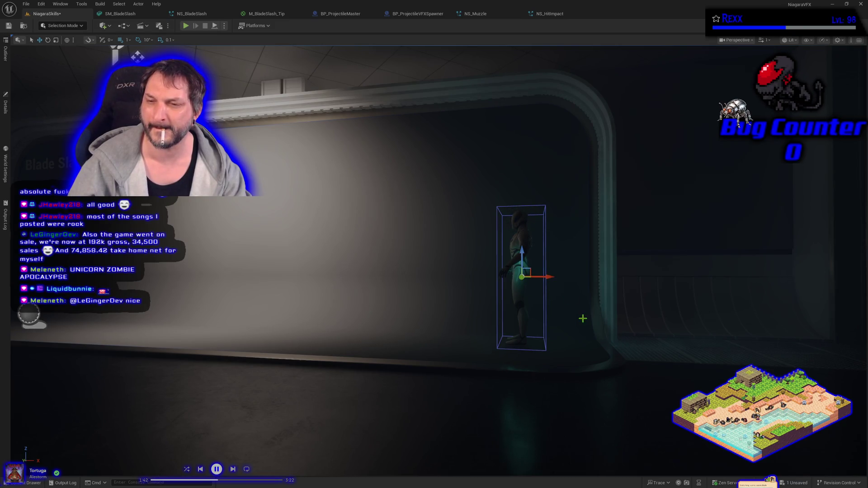
pyautogui.moveTo(558, 336)
pyautogui.mouseDown()
pyautogui.moveTo(533, 358)
pyautogui.moveTo(516, 357)
pyautogui.mouseUp()
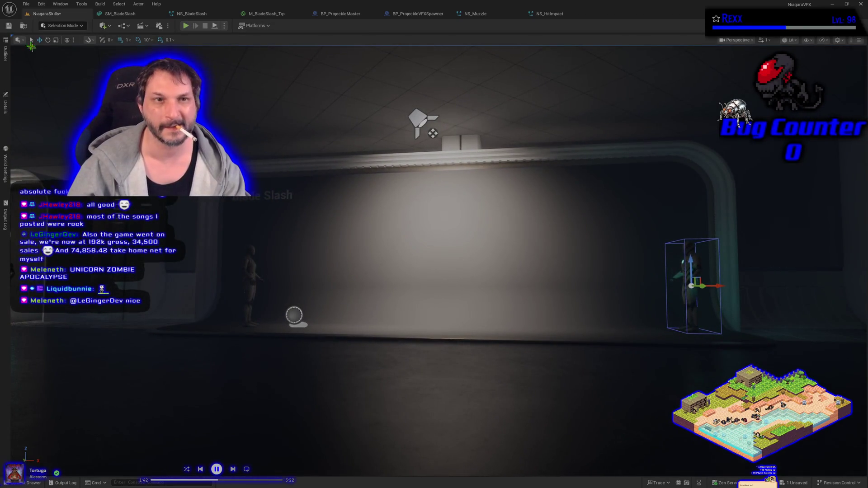
# Play-test the level, then try moving the shooter mannequin closer to the target and undo it
pyautogui.click(189, 27)
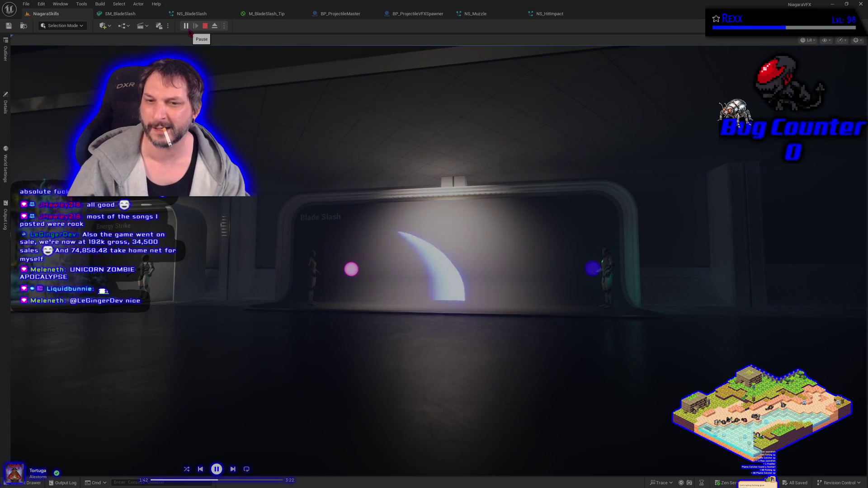
pyautogui.press('Escape')
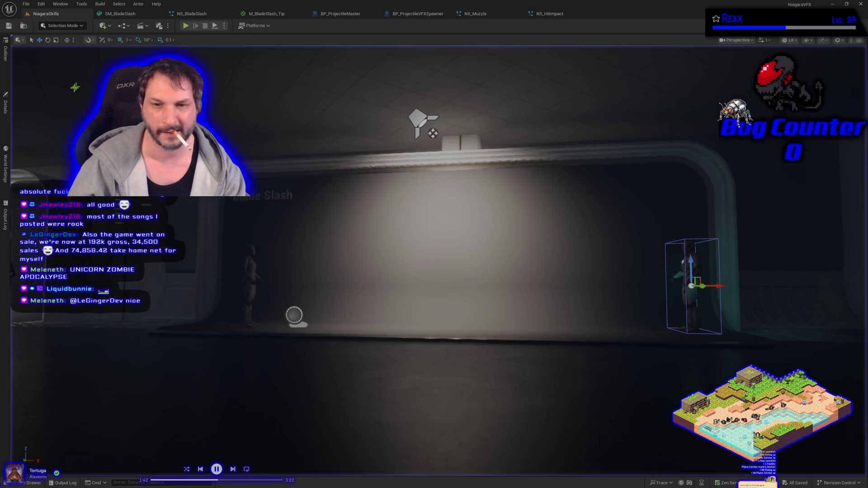
pyautogui.click(252, 273)
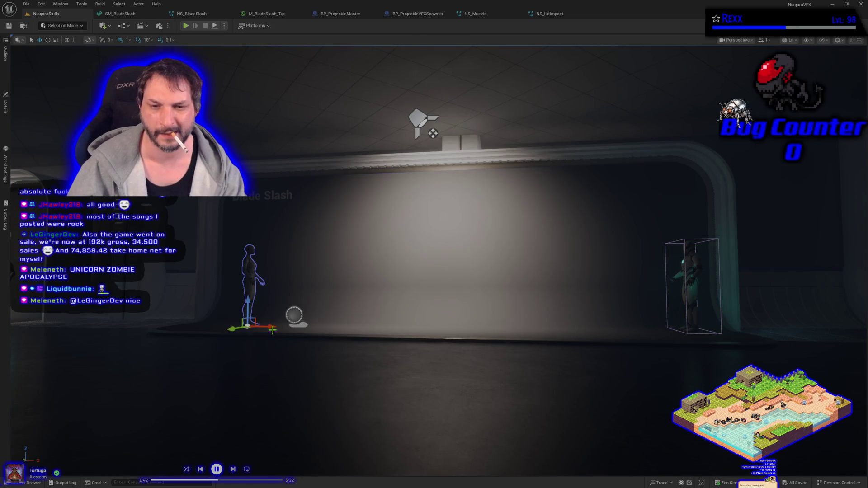
pyautogui.moveTo(273, 327)
pyautogui.mouseDown()
pyautogui.moveTo(256, 328)
pyautogui.moveTo(338, 332)
pyautogui.mouseUp()
pyautogui.hotkey('ctrl', 'z')
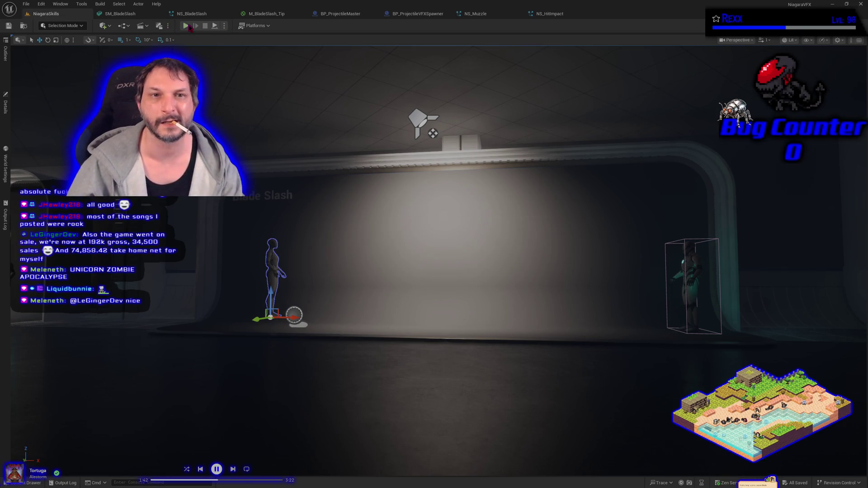
# Play-test again, try another mannequin position, undo it, and save the level
pyautogui.click(186, 26)
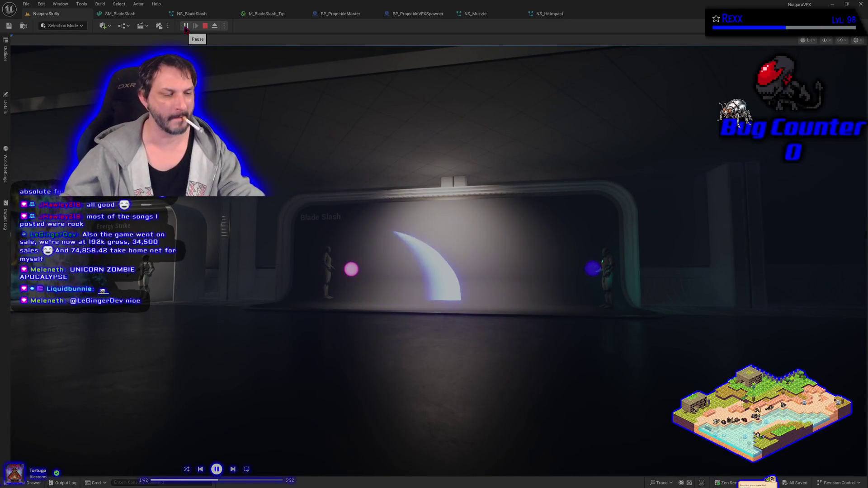
pyautogui.press('Escape')
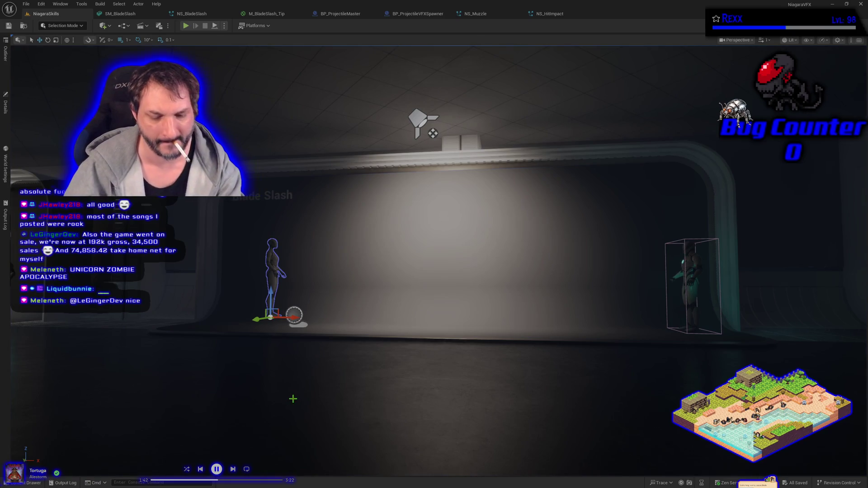
pyautogui.moveTo(271, 306)
pyautogui.mouseDown()
pyautogui.moveTo(297, 316)
pyautogui.moveTo(300, 331)
pyautogui.moveTo(293, 333)
pyautogui.mouseUp()
pyautogui.hotkey('ctrl', 'z')
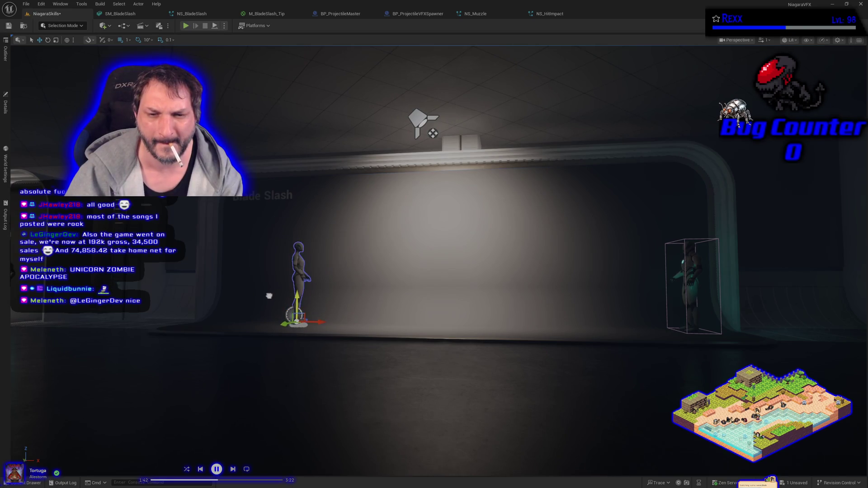
pyautogui.hotkey('ctrl', 's')
# Play-test once more, try several mannequin positions toward the target, then save the level
pyautogui.click(185, 25)
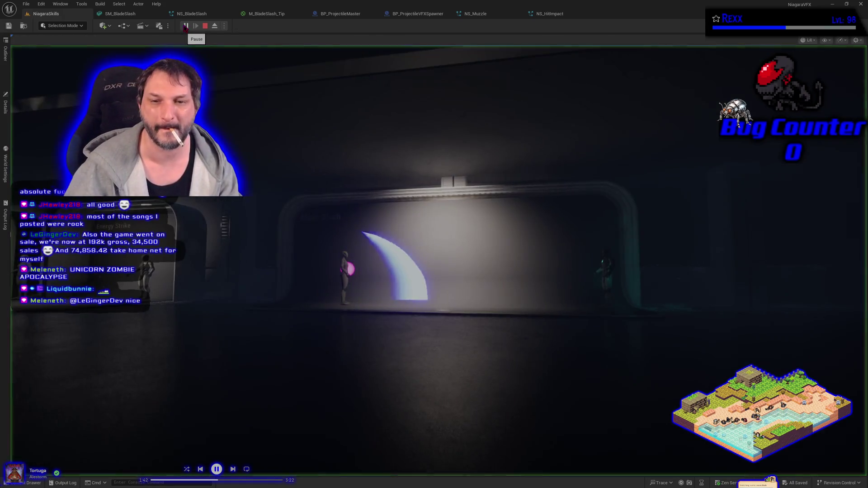
pyautogui.press('Escape')
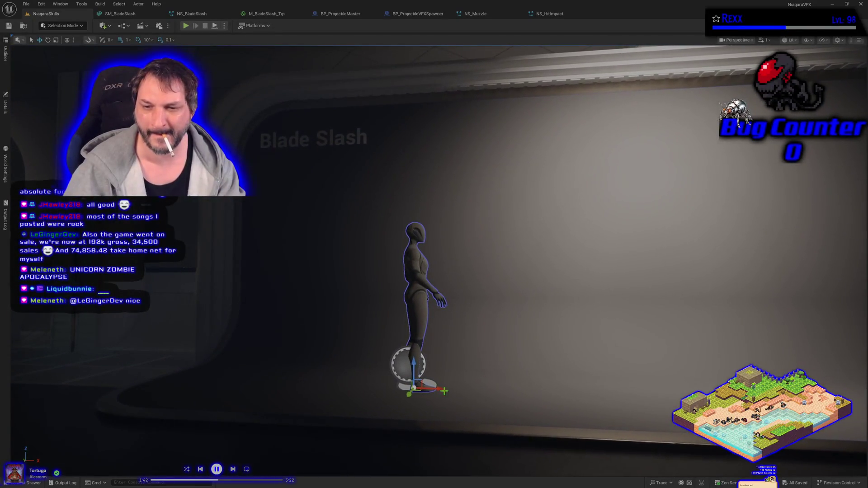
pyautogui.moveTo(409, 387); pyautogui.dragTo(305, 378)
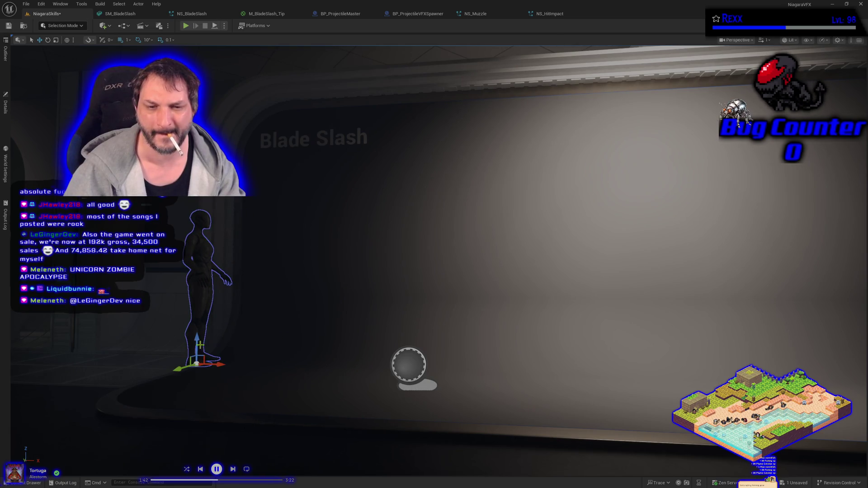
pyautogui.moveTo(198, 337); pyautogui.dragTo(193, 360)
pyautogui.moveTo(218, 388)
pyautogui.mouseDown()
pyautogui.moveTo(279, 406)
pyautogui.moveTo(384, 407)
pyautogui.moveTo(190, 381)
pyautogui.moveTo(319, 401)
pyautogui.mouseUp()
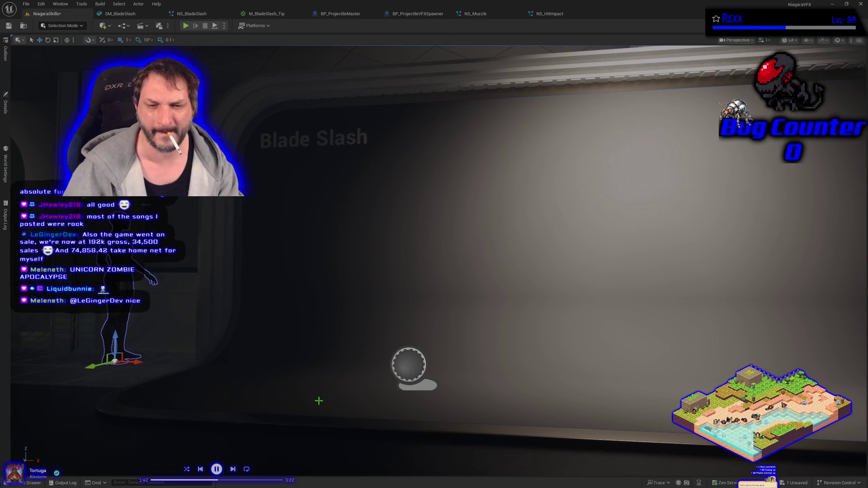
pyautogui.hotkey('ctrl', 'z')
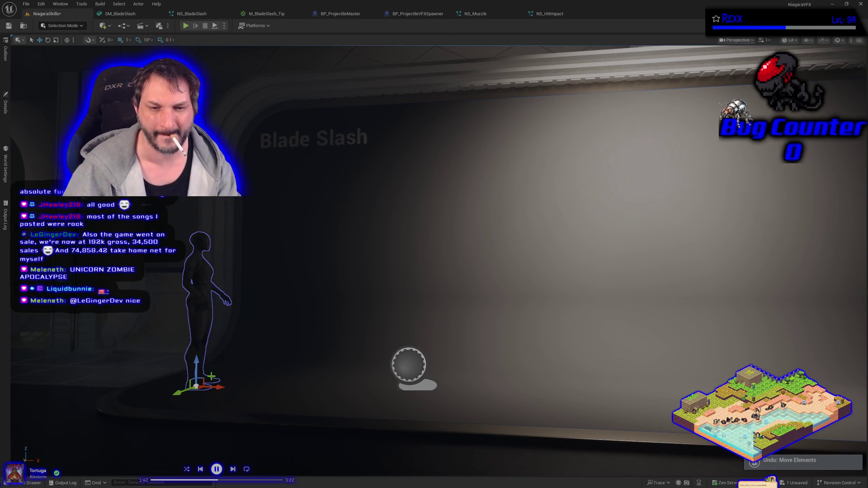
pyautogui.moveTo(220, 388); pyautogui.dragTo(368, 398)
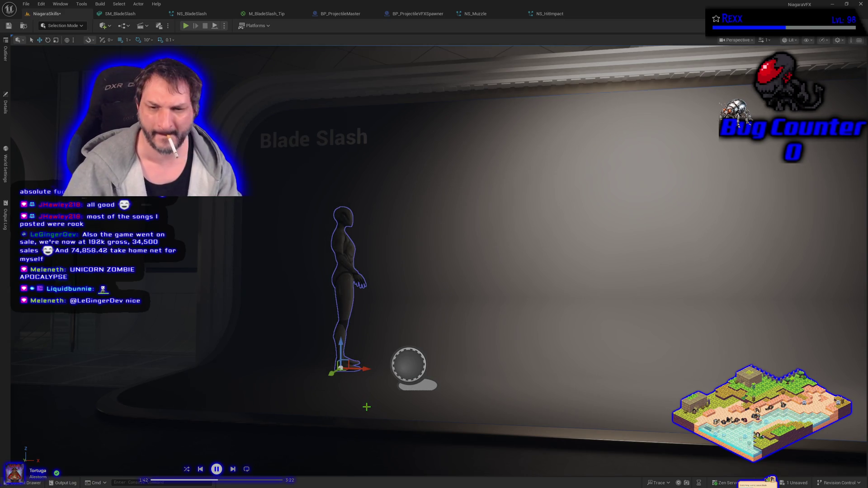
pyautogui.hotkey('ctrl', 'z')
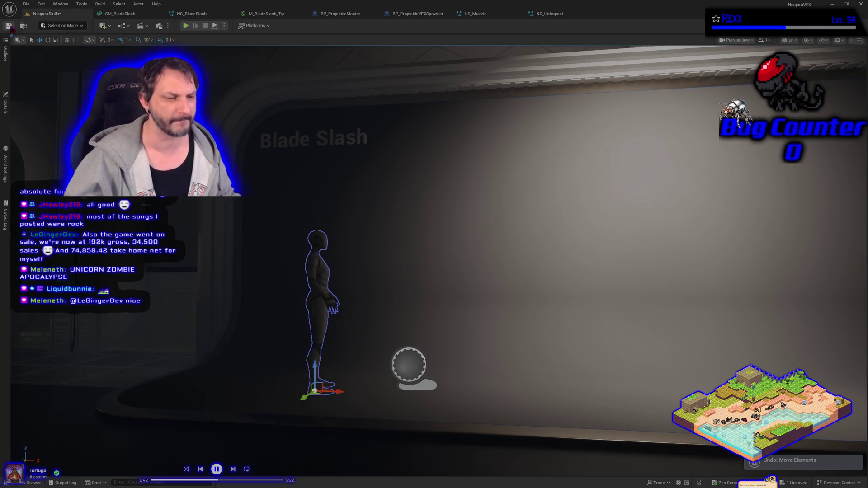
pyautogui.hotkey('ctrl', 's')
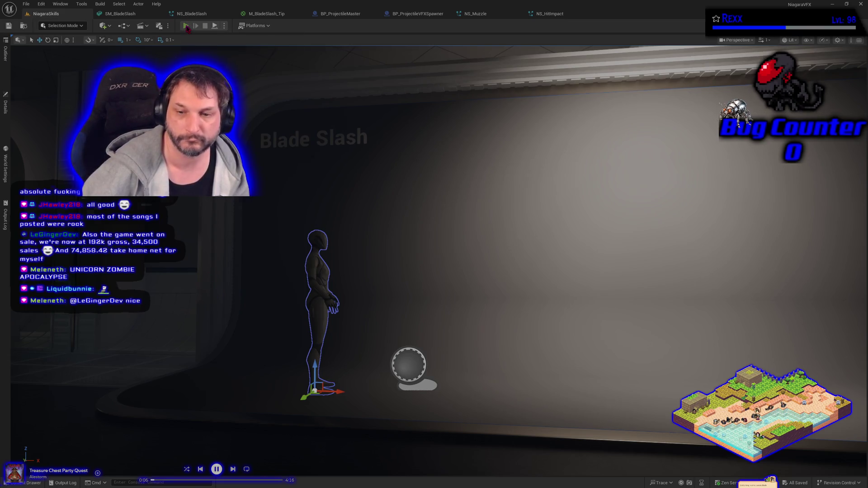
pyautogui.click(186, 27)
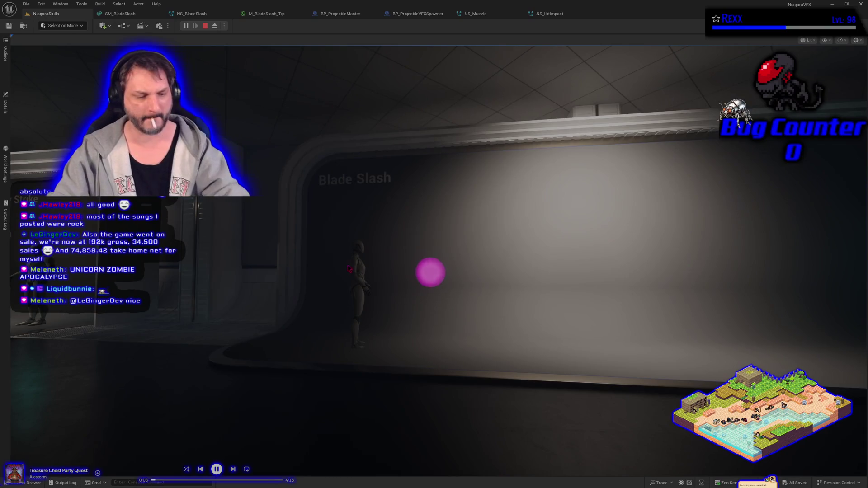
pyautogui.click(348, 269)
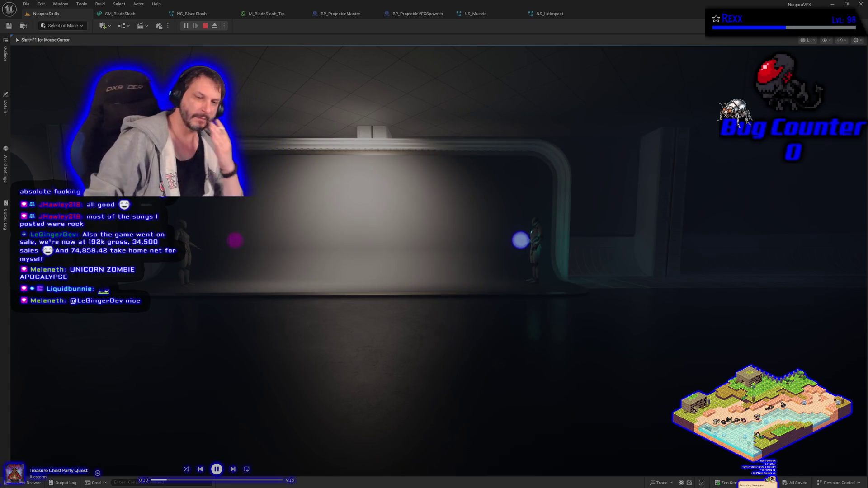
pyautogui.press('Escape')
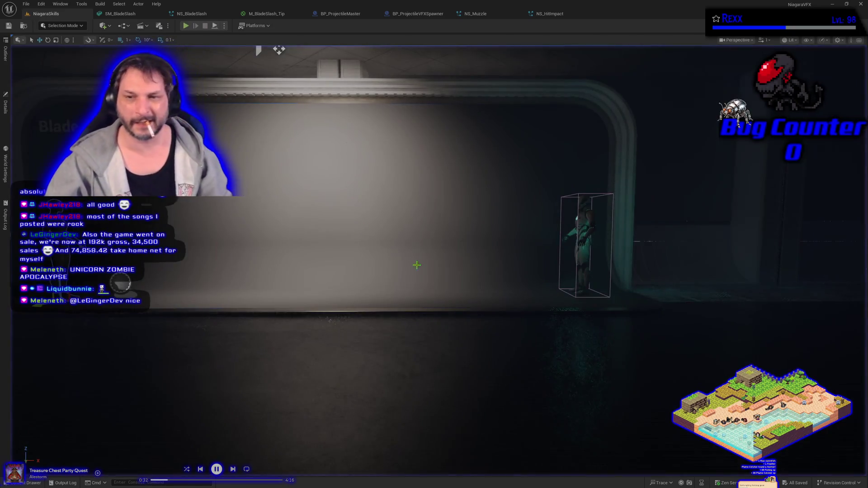
# Replace the spawner's NS_HitImpact hit effect with another Niagara system and play-test it
pyautogui.click(36, 484)
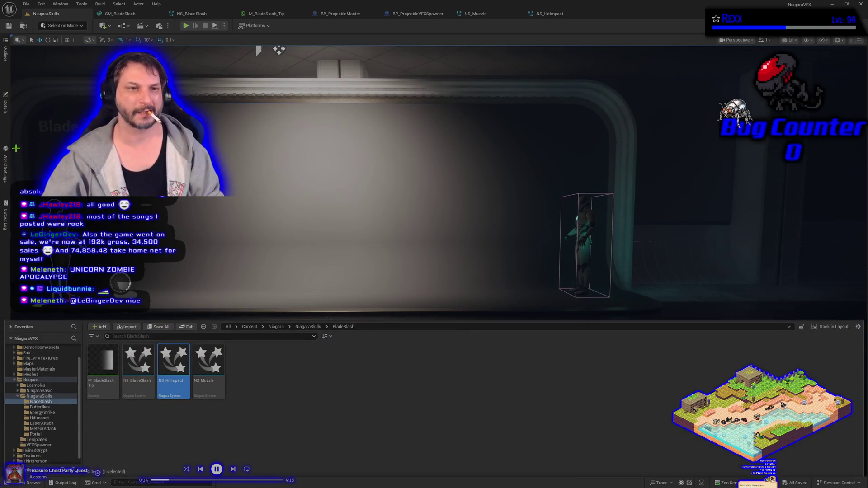
pyautogui.click(6, 128)
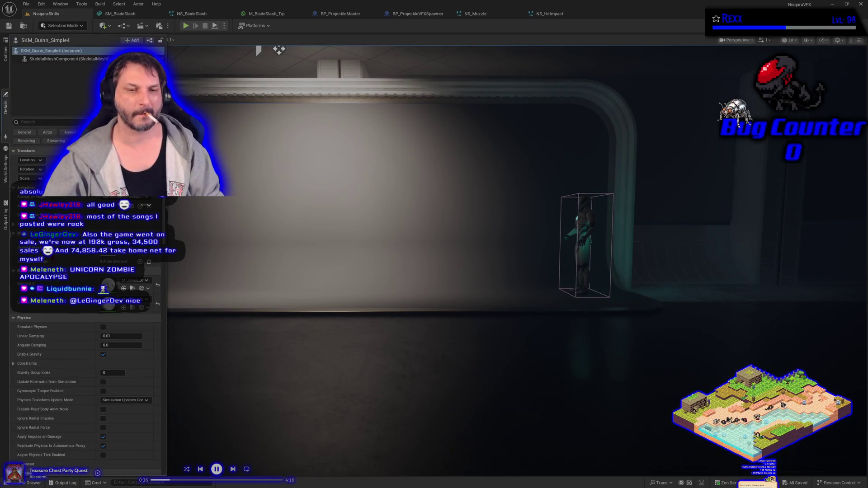
pyautogui.moveTo(418, 281); pyautogui.dragTo(276, 261)
pyautogui.click(6, 106)
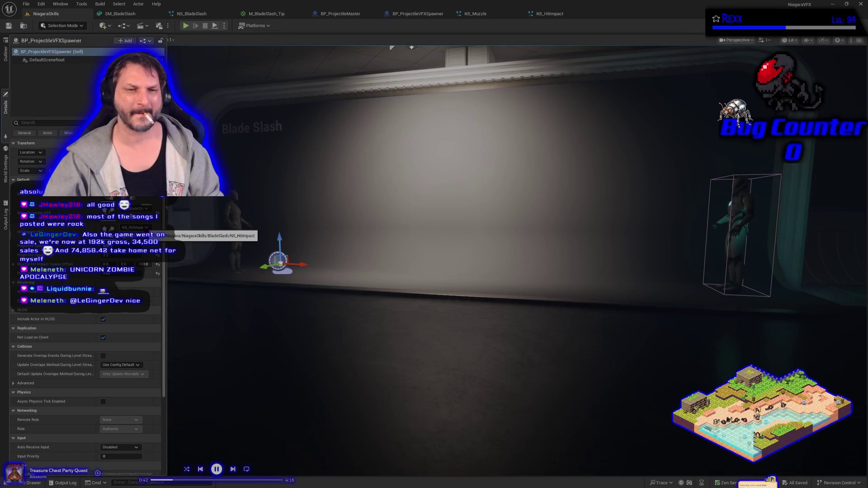
pyautogui.click(136, 228)
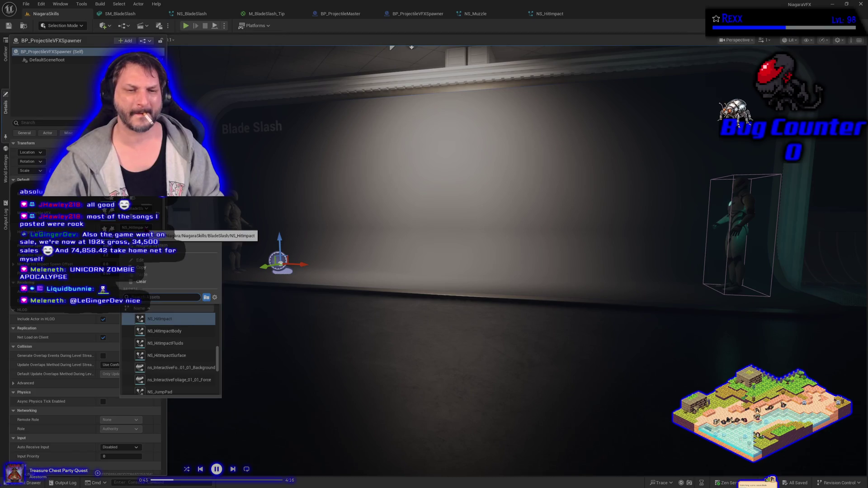
pyautogui.click(182, 330)
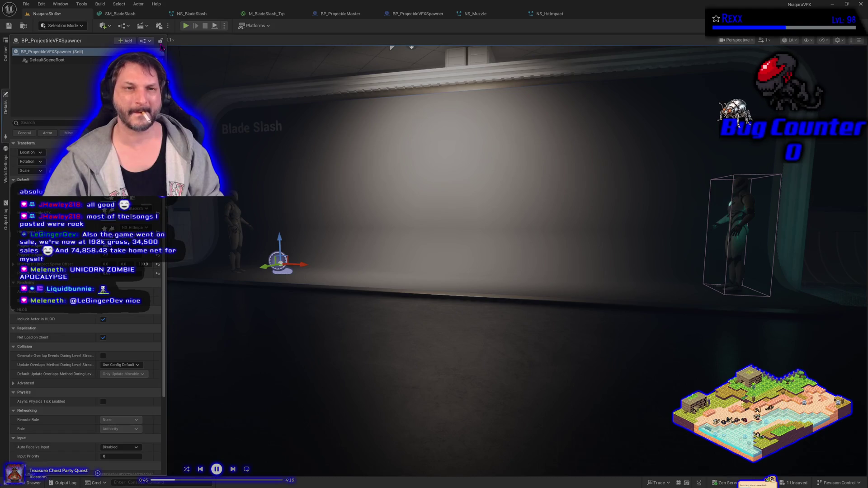
pyautogui.click(185, 26)
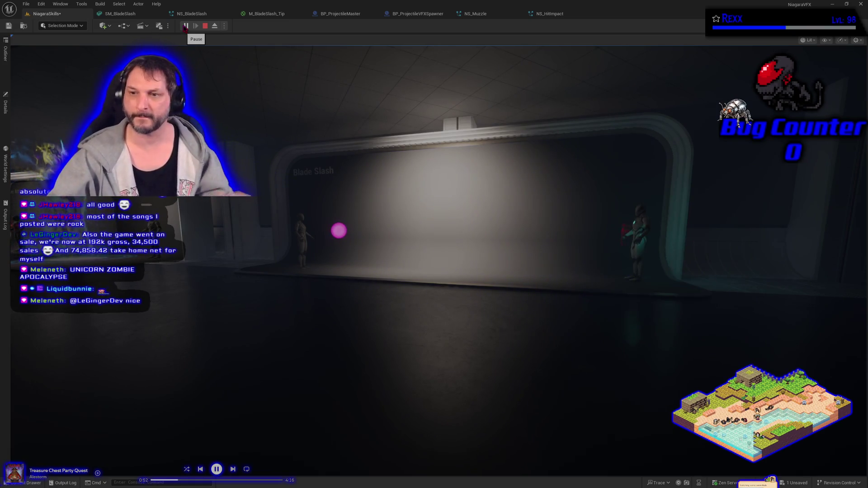
# Stop the play test and assign NS_HitImpactSurface as the spawner's Niagara system
pyautogui.press('Escape')
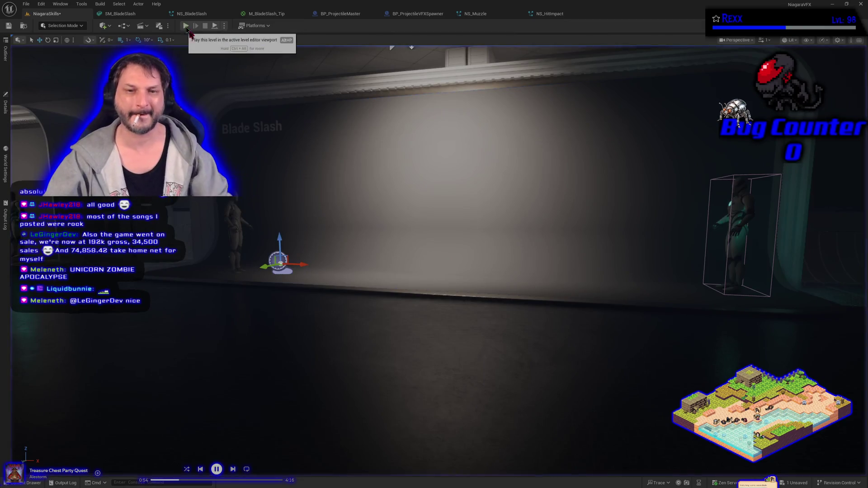
pyautogui.click(6, 108)
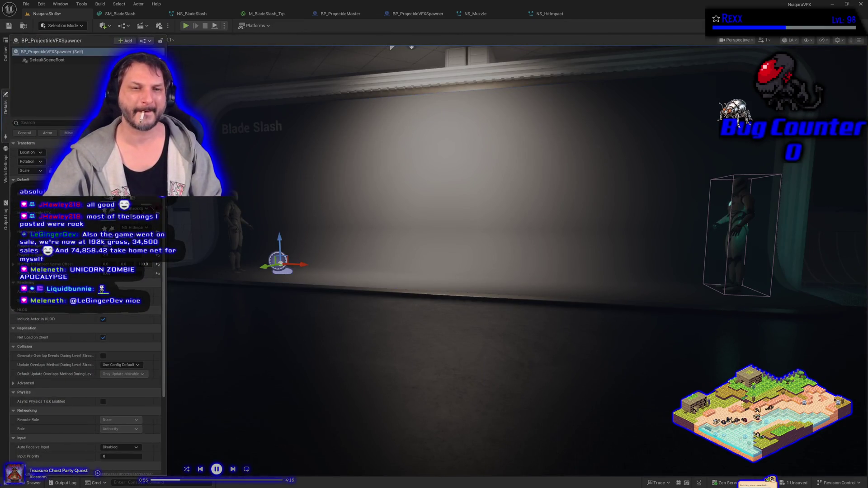
pyautogui.click(135, 189)
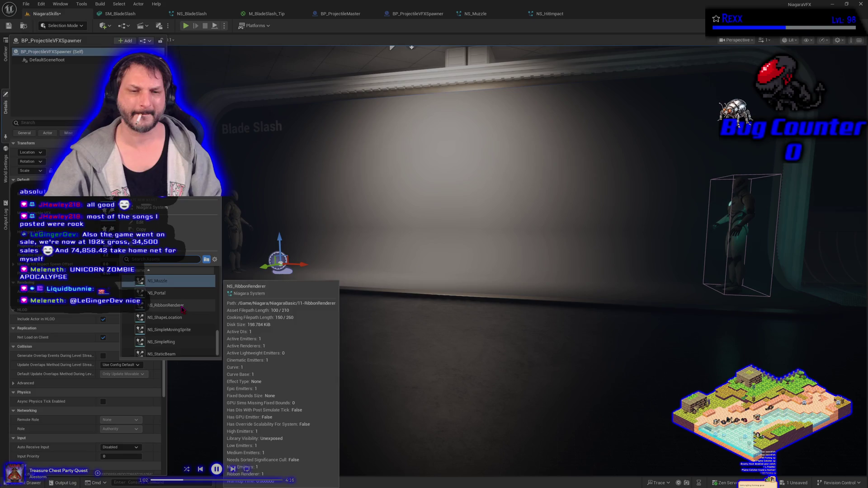
pyautogui.scroll(4, 182, 309)
pyautogui.scroll(4, 183, 310)
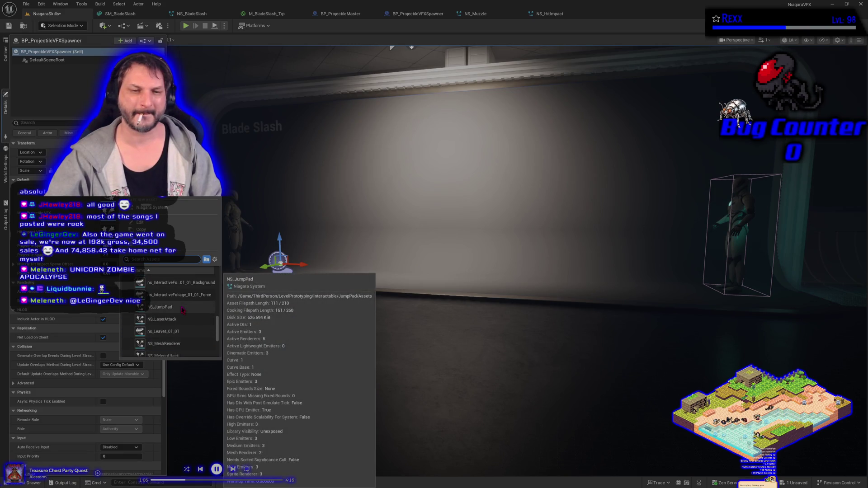
pyautogui.scroll(4, 182, 309)
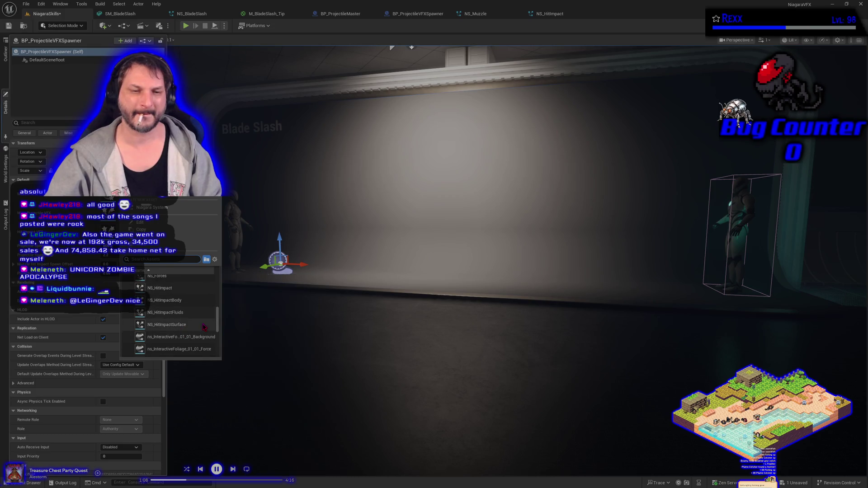
pyautogui.click(185, 331)
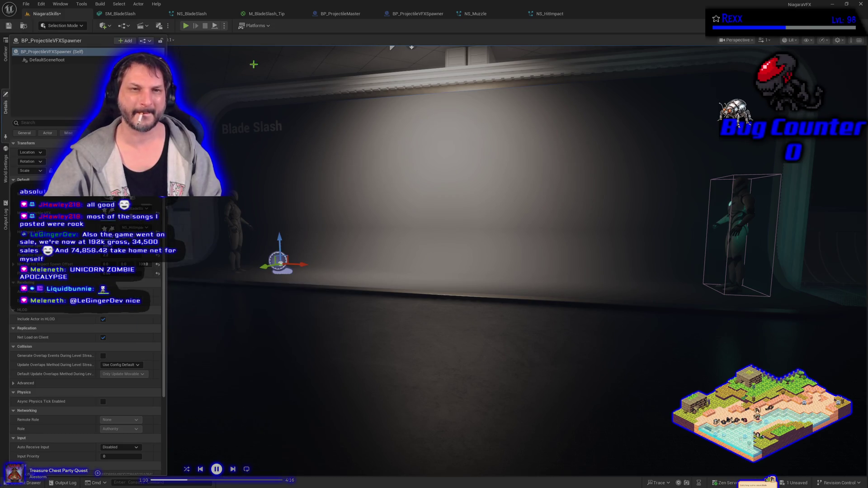
# Play-test the new effect, then locate NS_HitImpactSurface in the Content Drawer
pyautogui.click(185, 26)
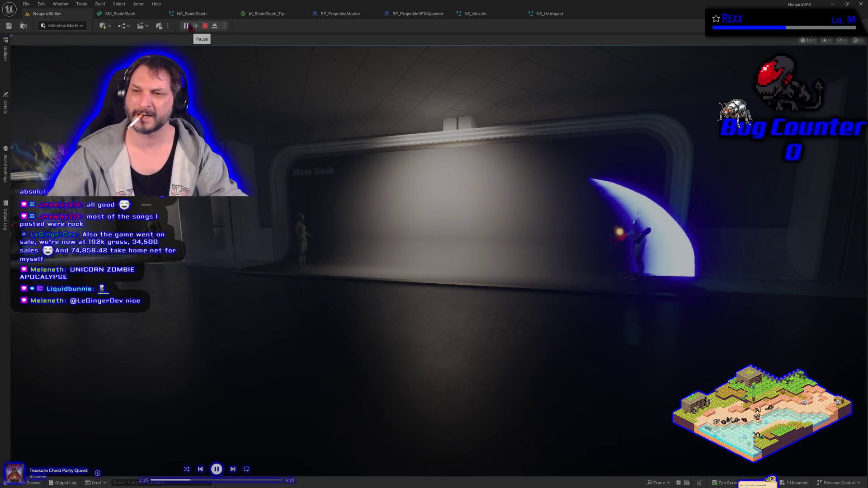
pyautogui.press('Escape')
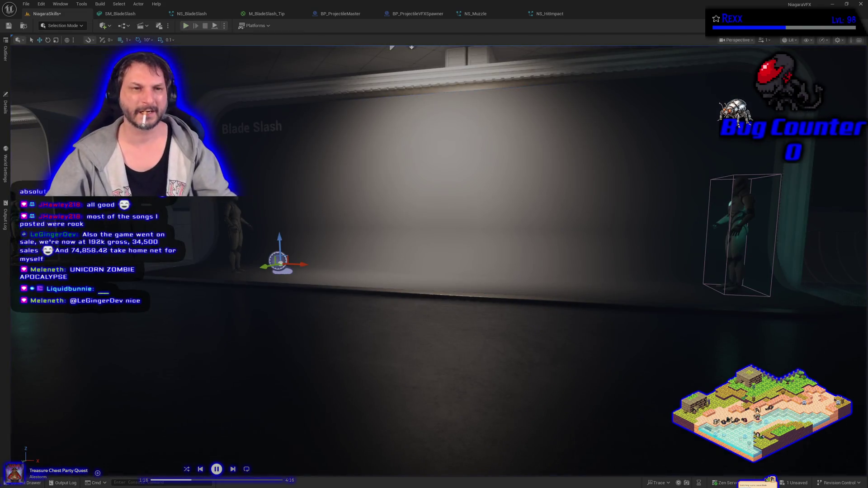
pyautogui.click(6, 110)
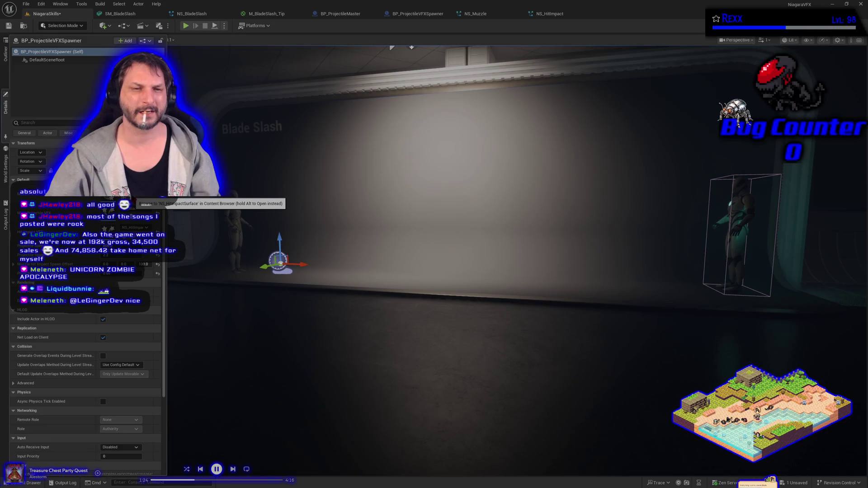
pyautogui.hotkey('ctrl', 'space')
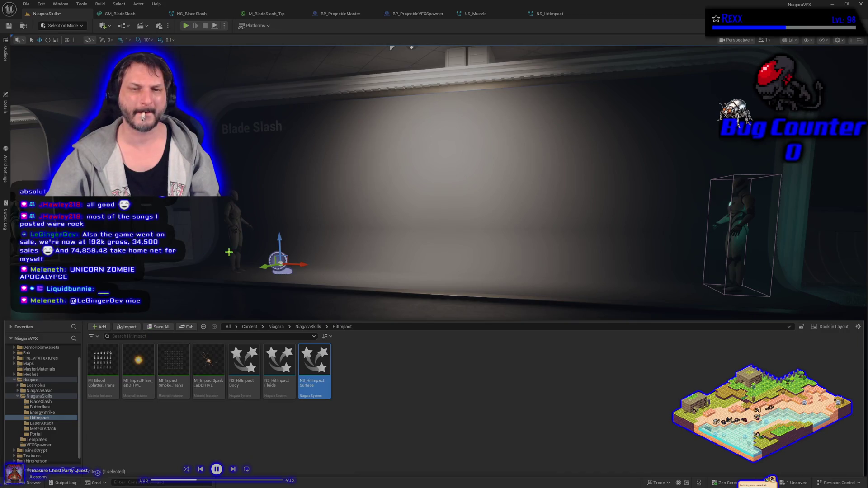
pyautogui.hotkey('ctrl', 'space')
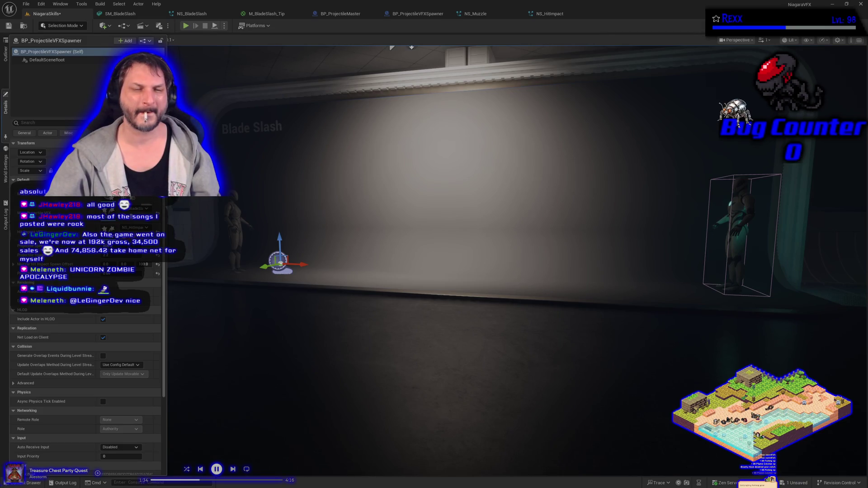
# Assign NS_SimpleMovingSprite to the spawner and run a quick play test
pyautogui.click(134, 227)
pyautogui.scroll(-2, 185, 330)
pyautogui.scroll(-1, 186, 333)
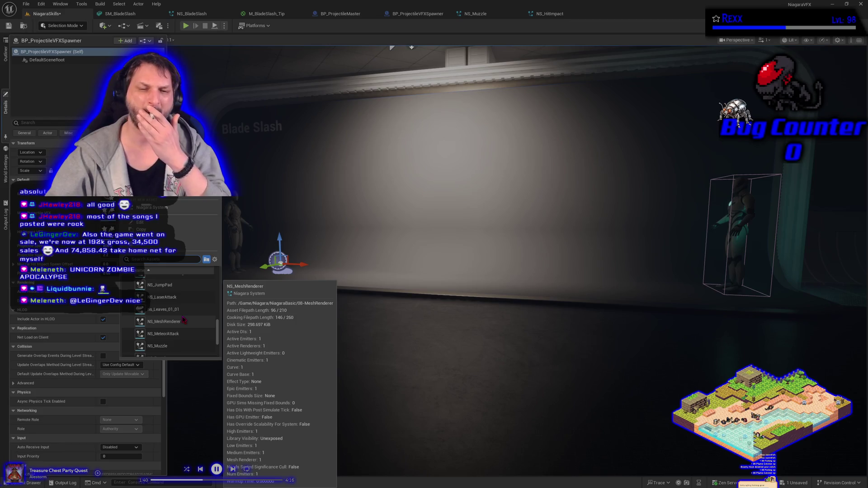
pyautogui.scroll(-1, 183, 324)
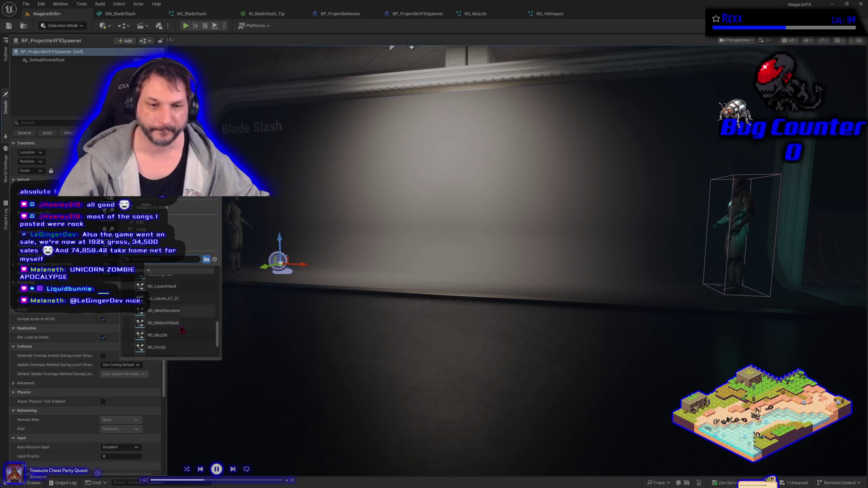
pyautogui.scroll(-1, 185, 326)
pyautogui.scroll(-1, 185, 327)
pyautogui.scroll(-1, 186, 328)
pyautogui.scroll(-2, 187, 328)
pyautogui.scroll(-1, 194, 331)
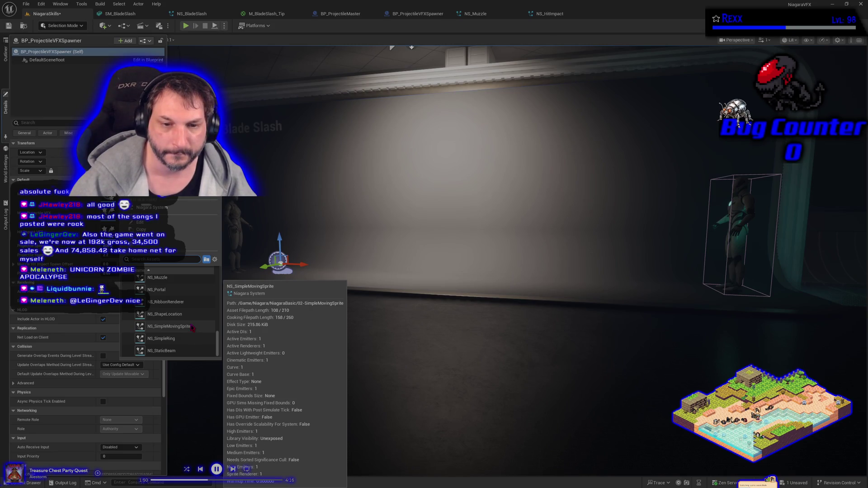
pyautogui.click(192, 327)
pyautogui.click(186, 26)
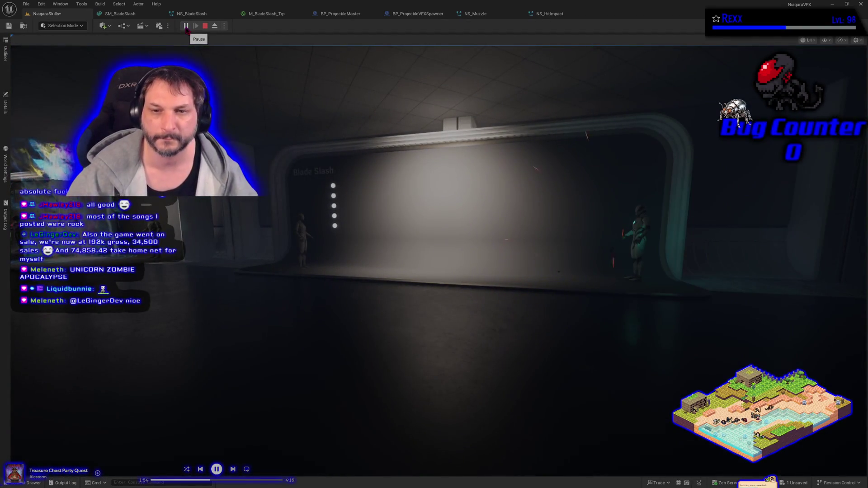
pyautogui.click(206, 25)
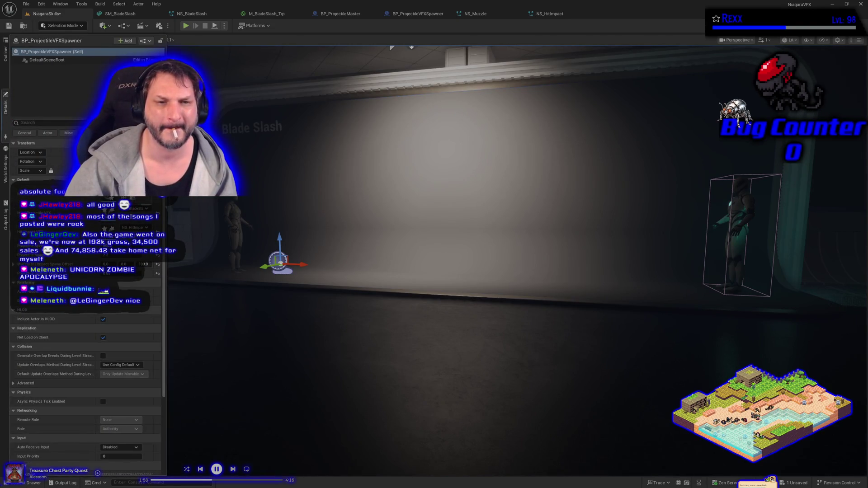
# Set the spawner's Niagara system back to NS_HitImpactSurface
pyautogui.click(136, 209)
pyautogui.scroll(2, 189, 312)
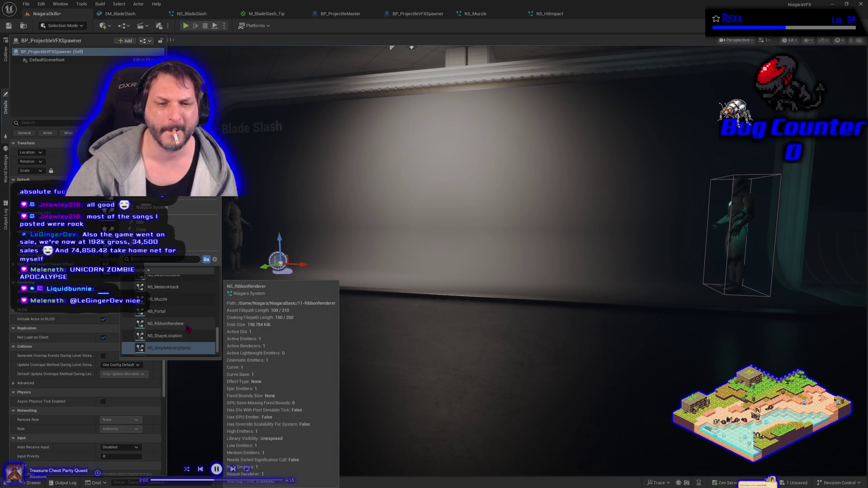
pyautogui.scroll(3, 188, 329)
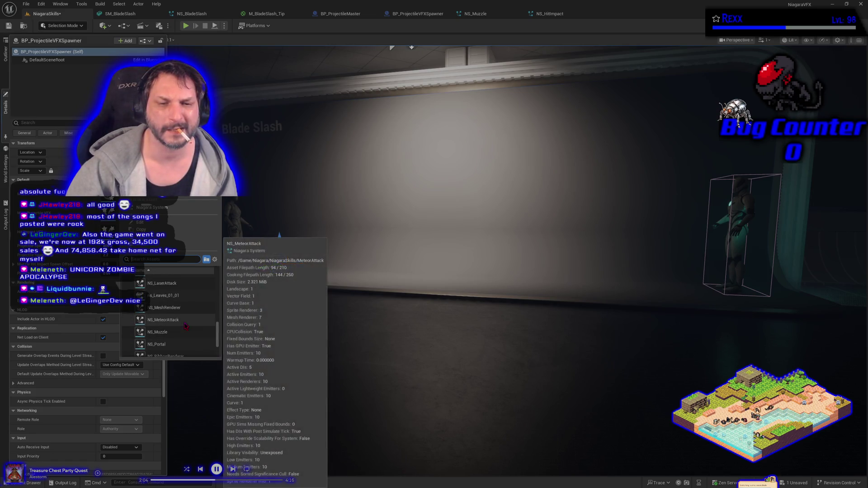
pyautogui.scroll(3, 185, 325)
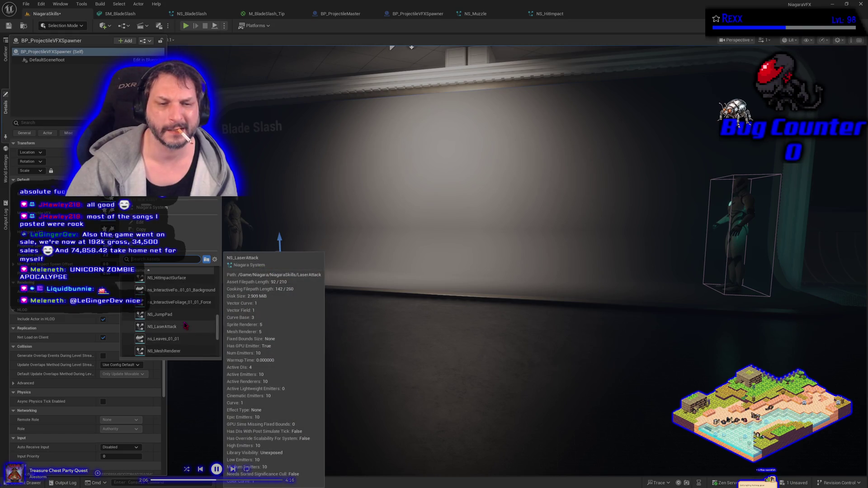
pyautogui.scroll(1, 185, 326)
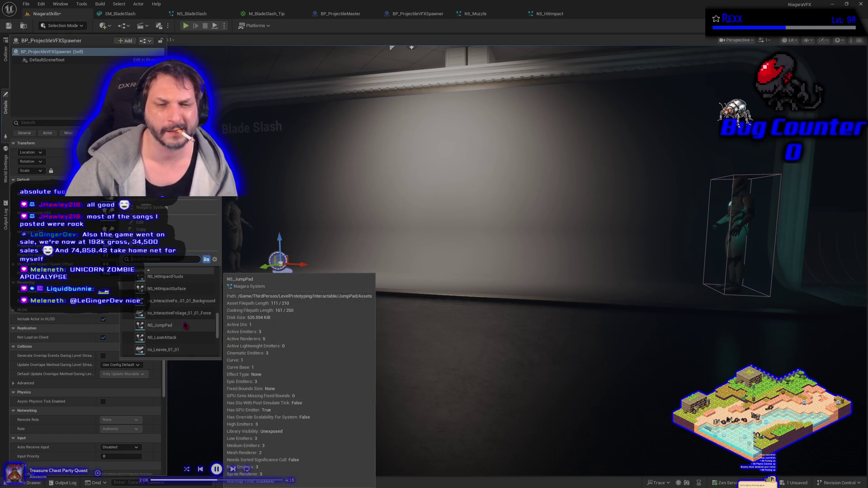
pyautogui.scroll(7, 185, 326)
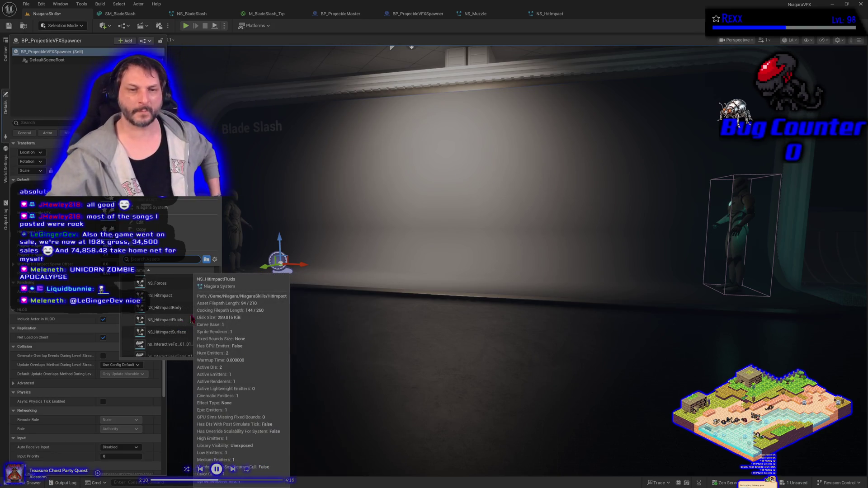
pyautogui.moveTo(195, 329)
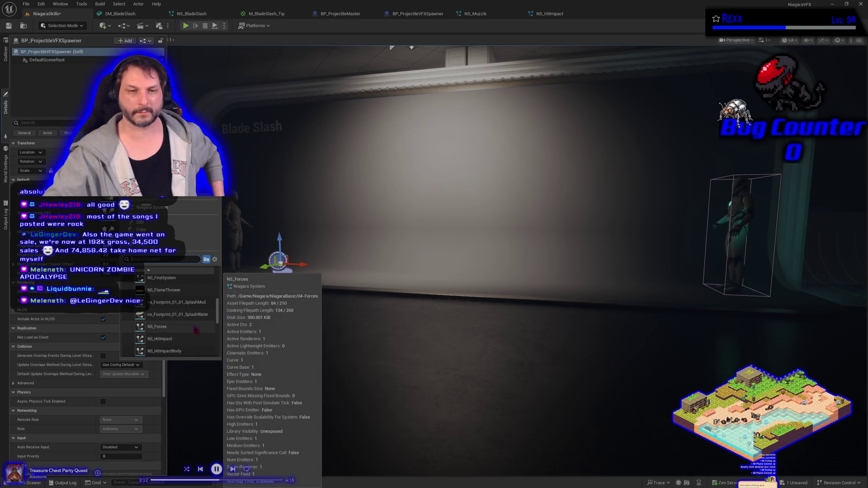
pyautogui.scroll(4, 195, 329)
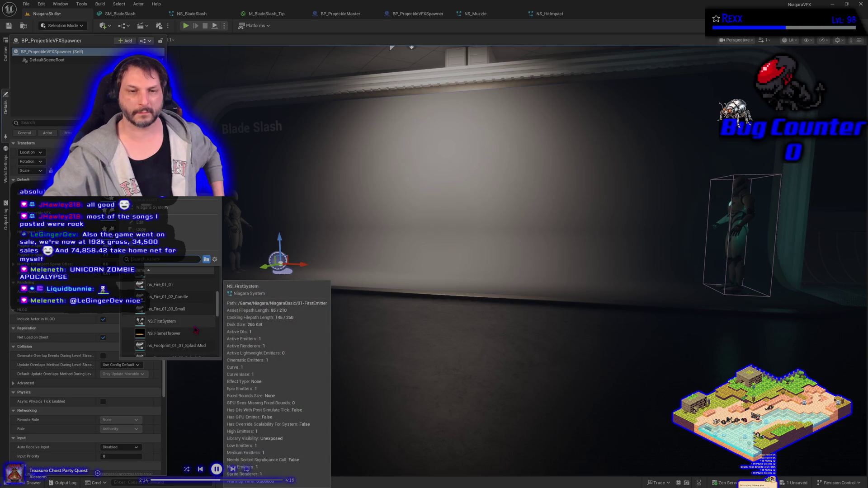
pyautogui.moveTo(188, 312)
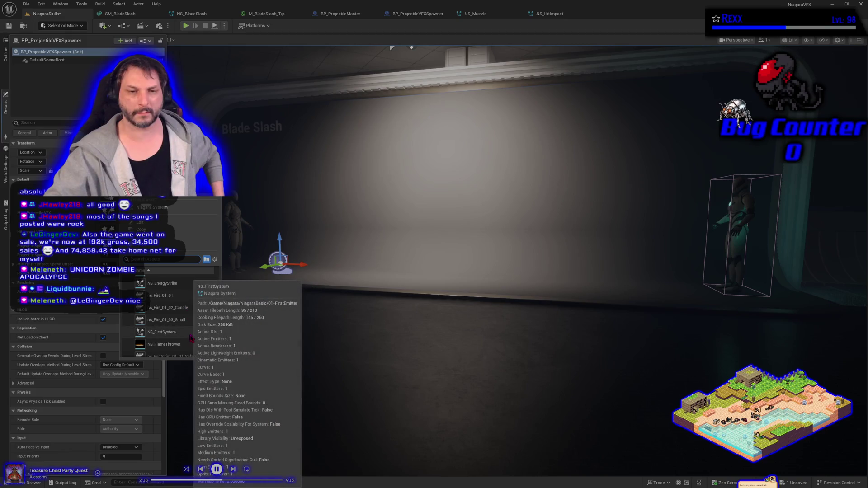
pyautogui.scroll(4, 191, 338)
pyautogui.scroll(3, 191, 338)
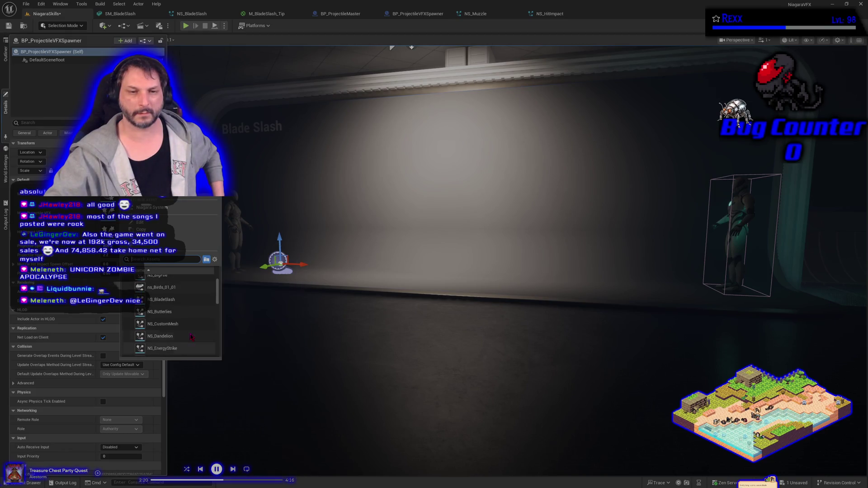
pyautogui.scroll(-5, 191, 337)
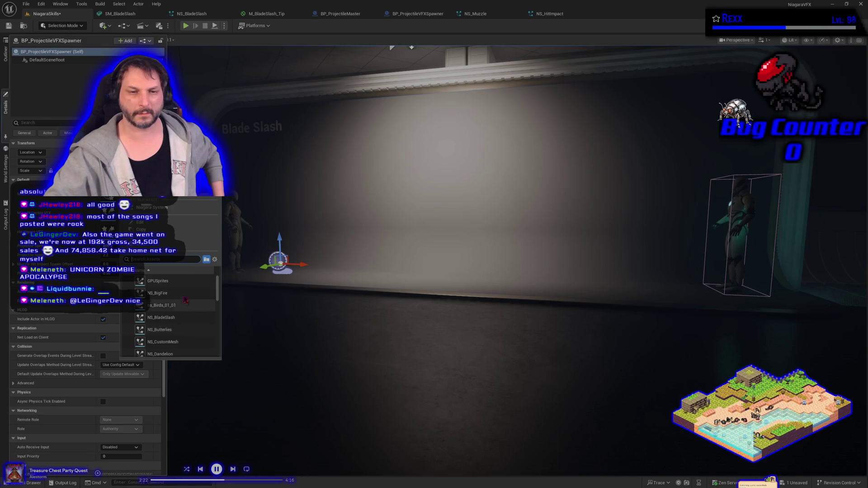
pyautogui.scroll(-5, 185, 310)
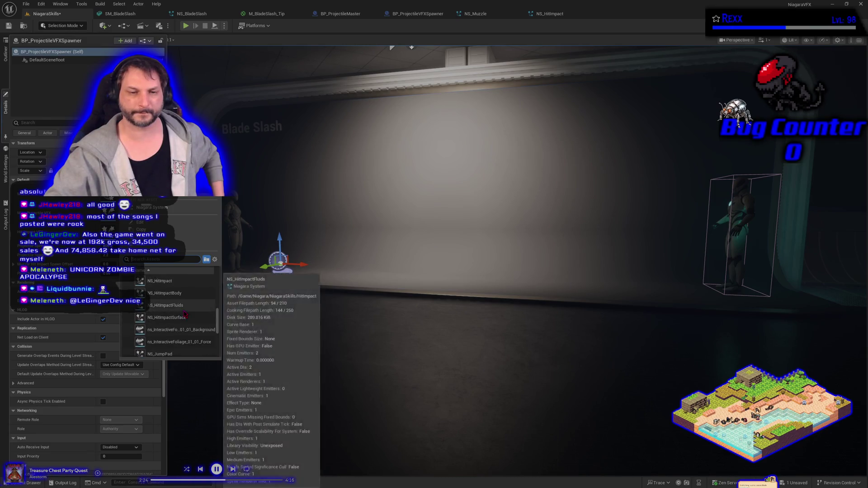
pyautogui.click(184, 304)
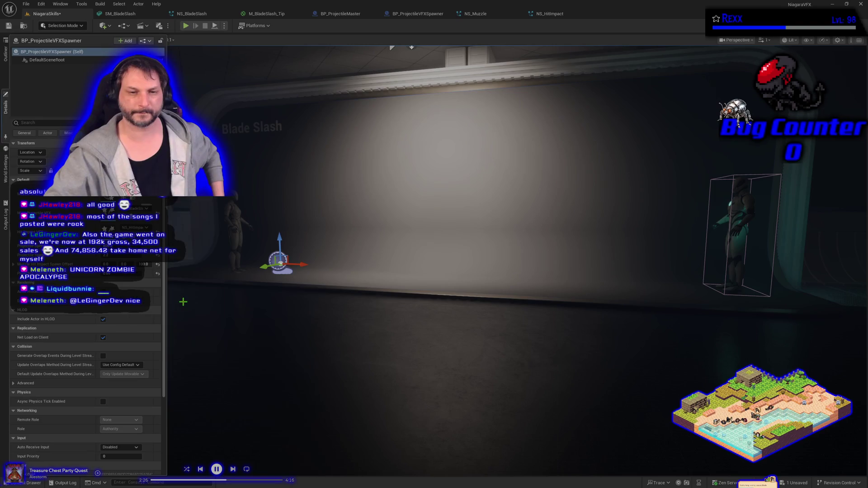
pyautogui.click(186, 26)
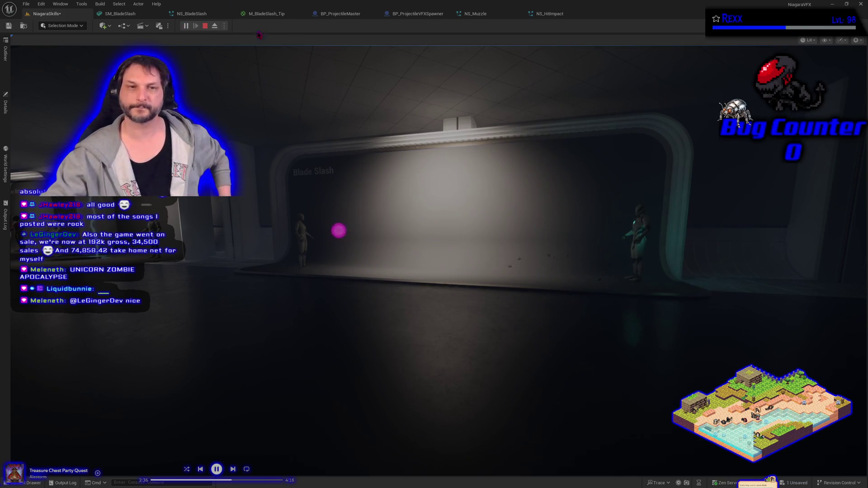
pyautogui.click(6, 109)
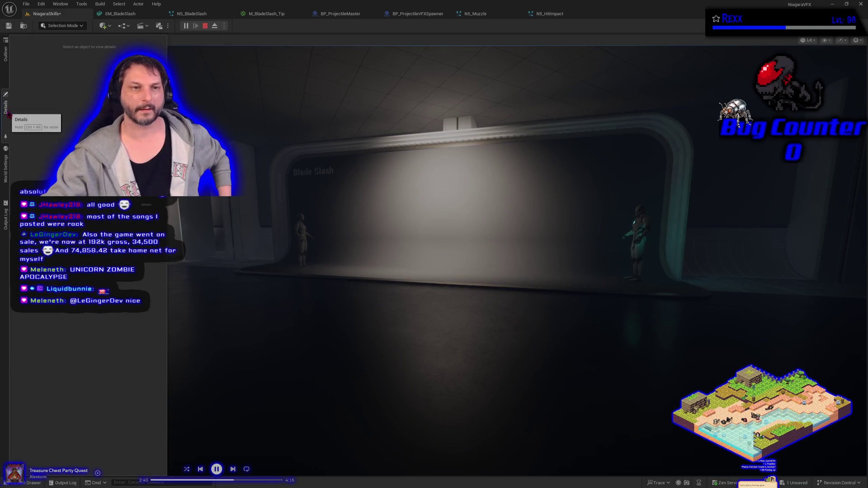
pyautogui.click(205, 27)
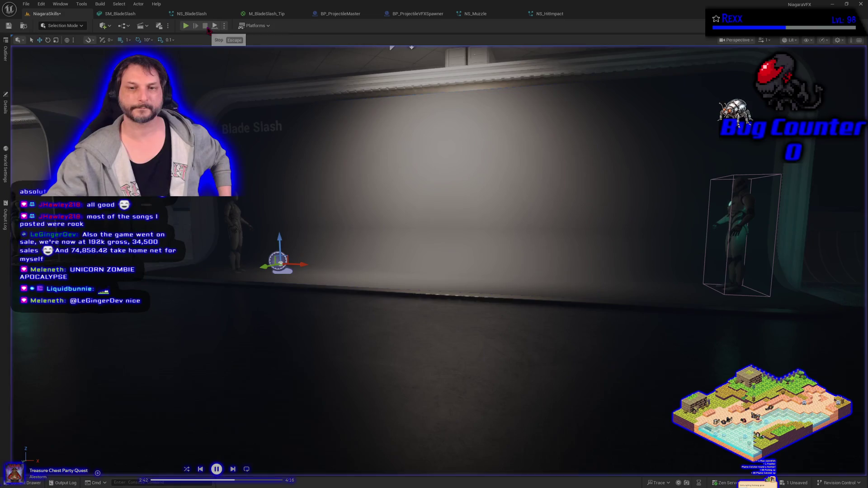
pyautogui.click(6, 108)
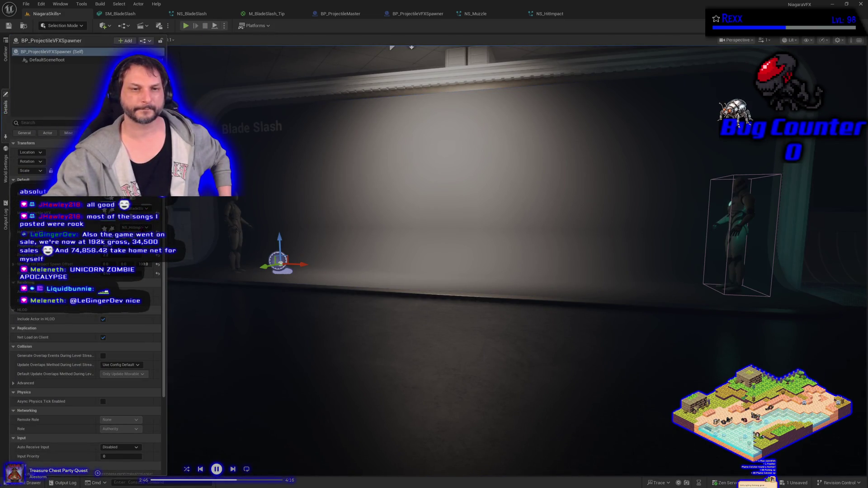
# Set the spawner's hit effect to NS_HitImpact
pyautogui.click(136, 227)
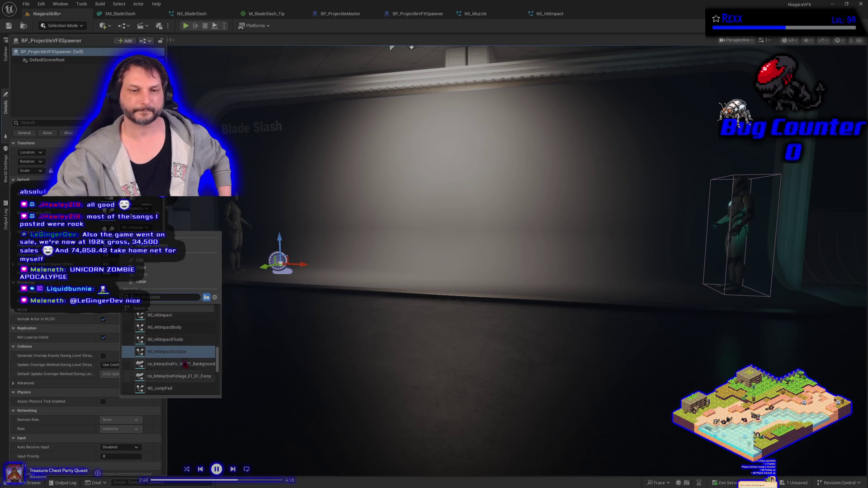
pyautogui.scroll(2, 183, 357)
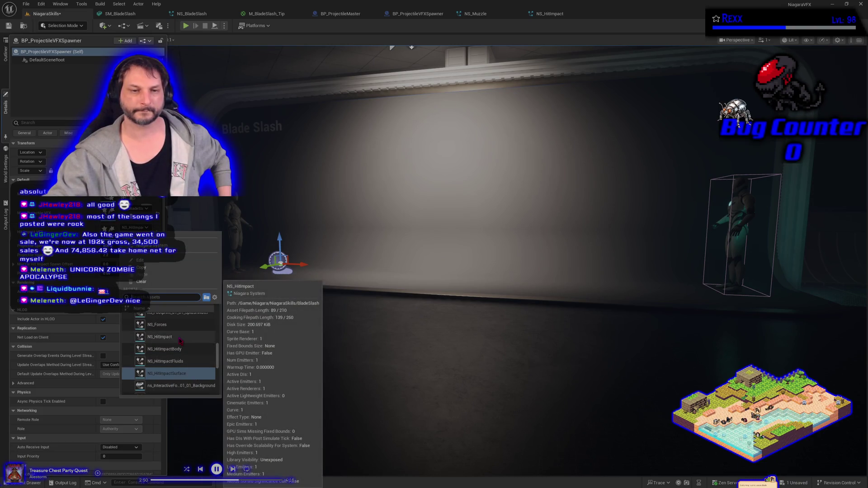
pyautogui.click(180, 338)
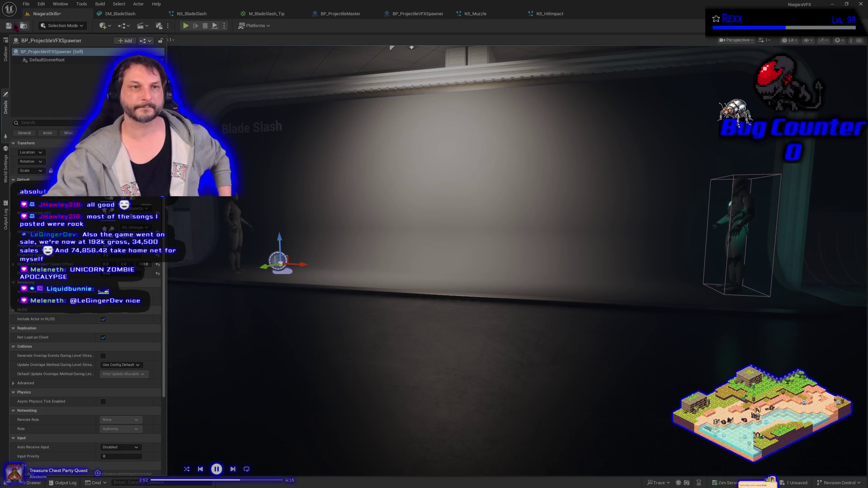
# Play-test blade slash projectiles hitting the dummy, then close the Unreal editor
pyautogui.click(9, 27)
pyautogui.click(188, 27)
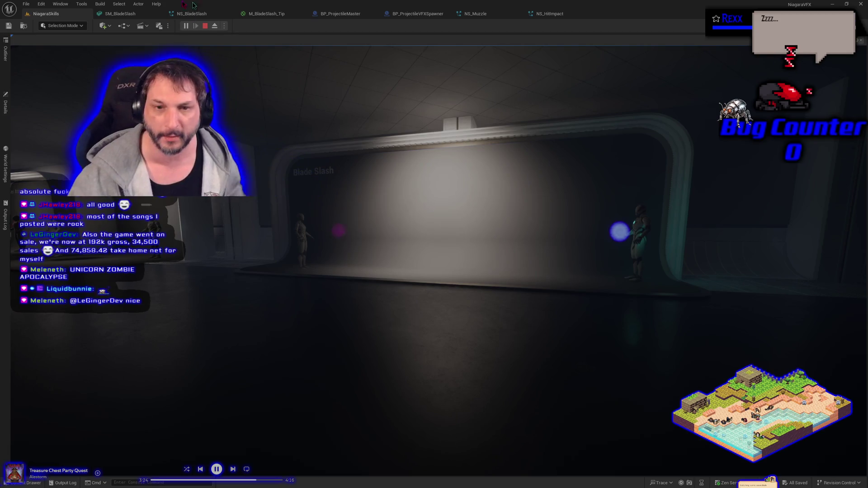
pyautogui.press('Escape')
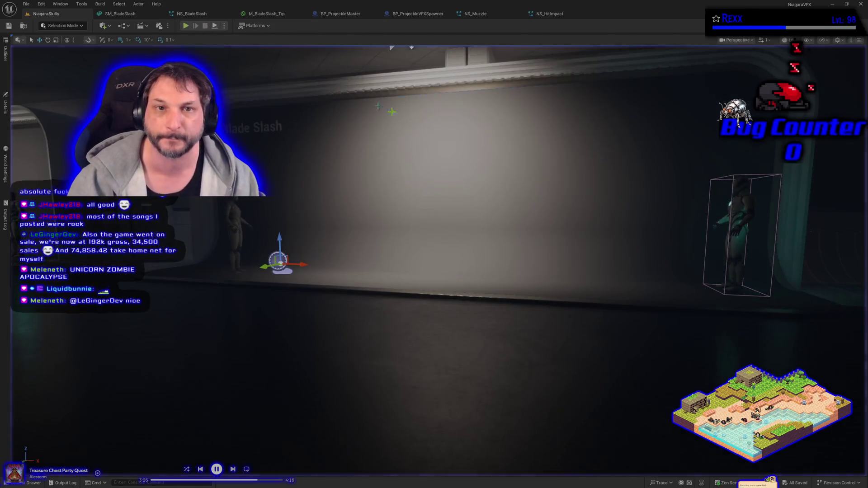
pyautogui.click(862, 5)
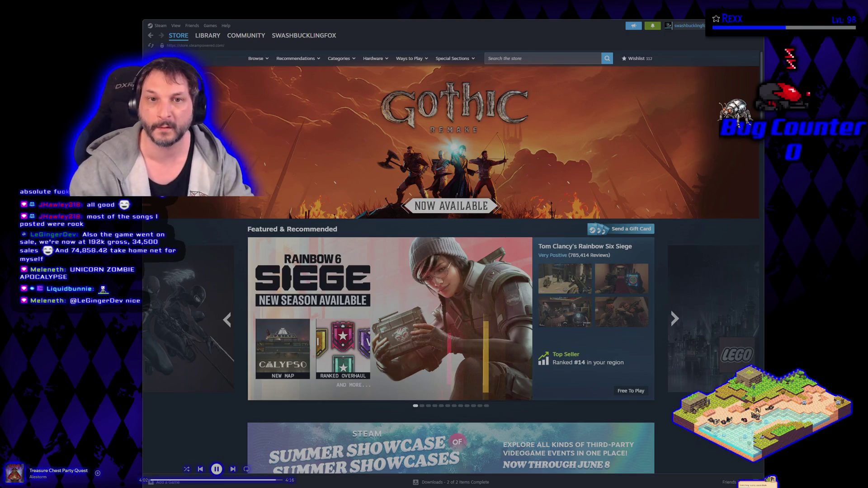
# Open the 007 First Light library page in Steam and pause the background music
pyautogui.click(202, 38)
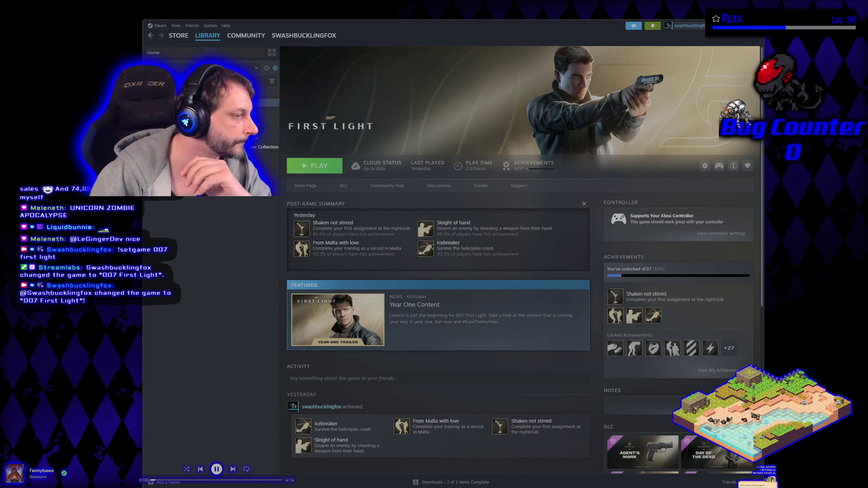
pyautogui.click(218, 470)
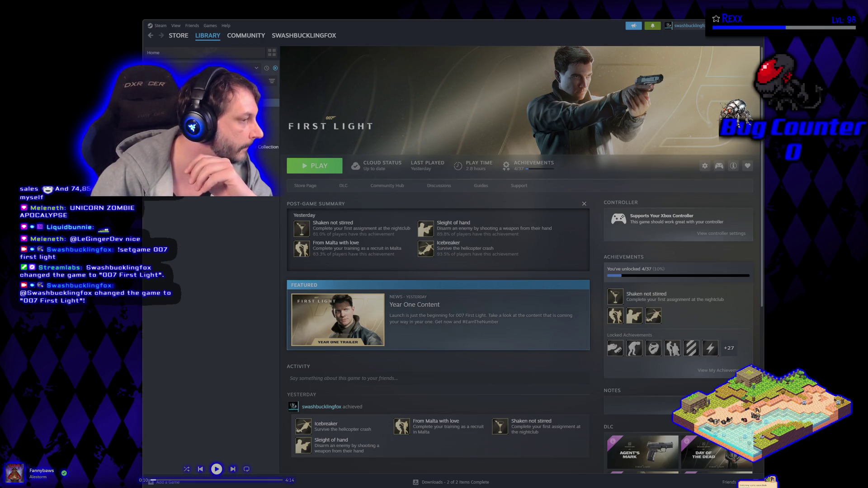
# Skip to the next music track, maximize Steam, and launch 007 First Light
pyautogui.click(233, 470)
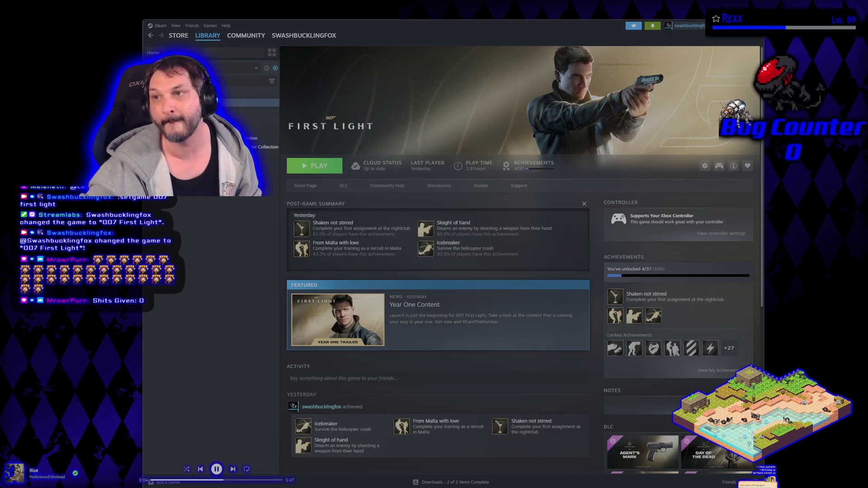
pyautogui.press('super+Up')
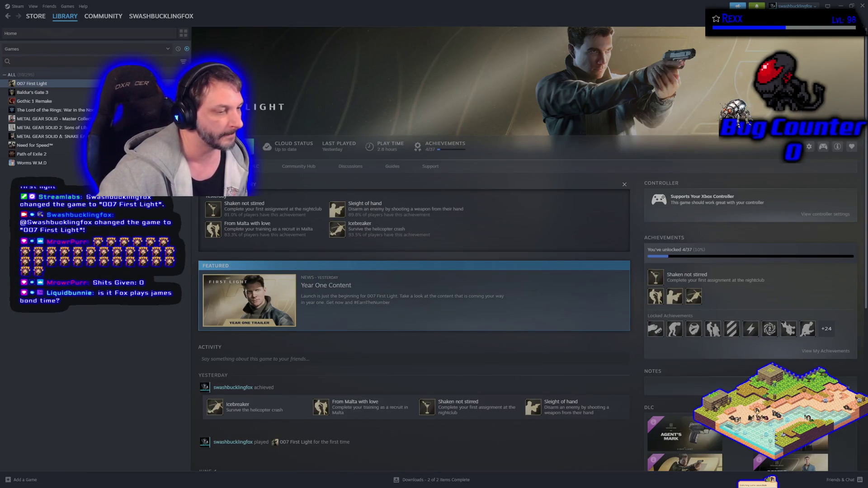
pyautogui.click(226, 146)
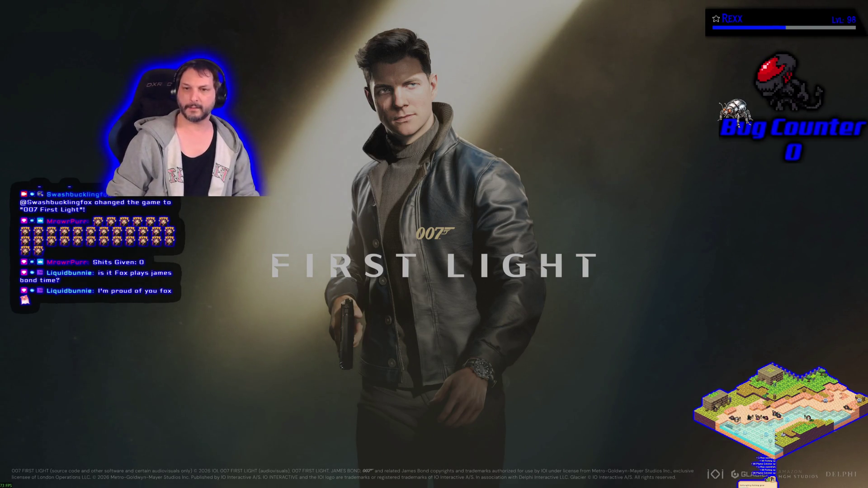
# Pass the title screen, choose Remind me later on the IOI sign-up, and open Customisation > Weapons
pyautogui.press('f')
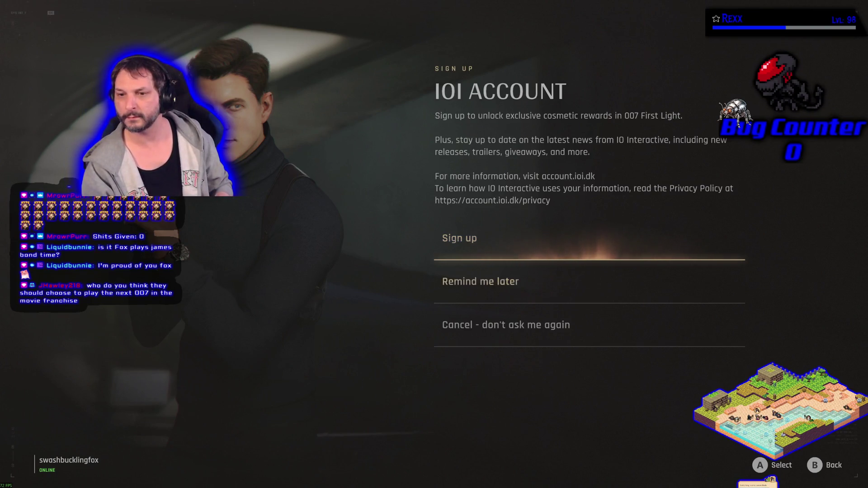
pyautogui.press('Down')
pyautogui.press('Return')
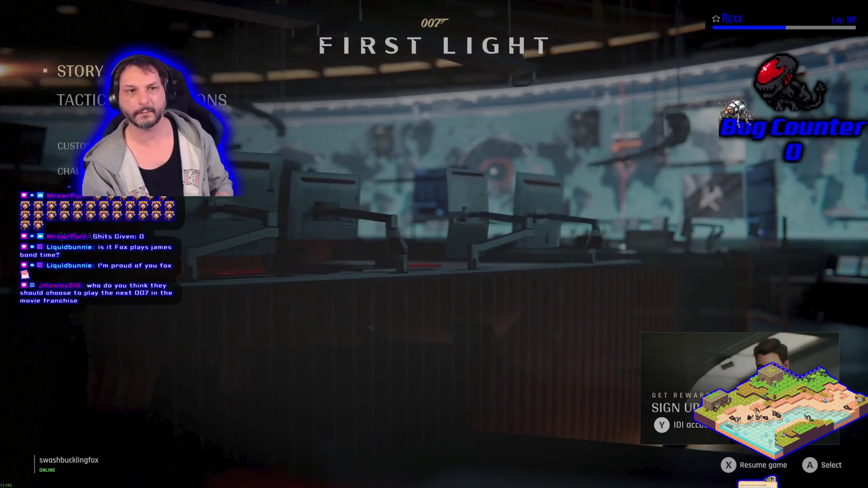
pyautogui.press('Down')
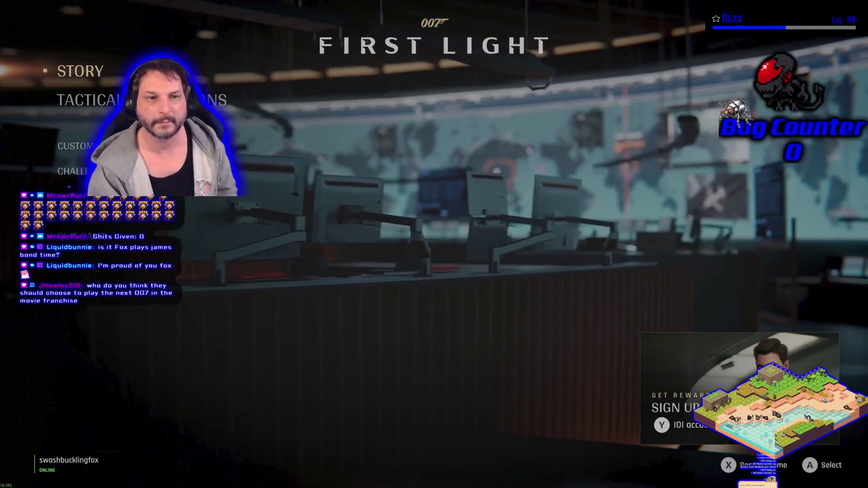
pyautogui.press('Down')
pyautogui.press('Down')
pyautogui.press('Return')
pyautogui.press('Return')
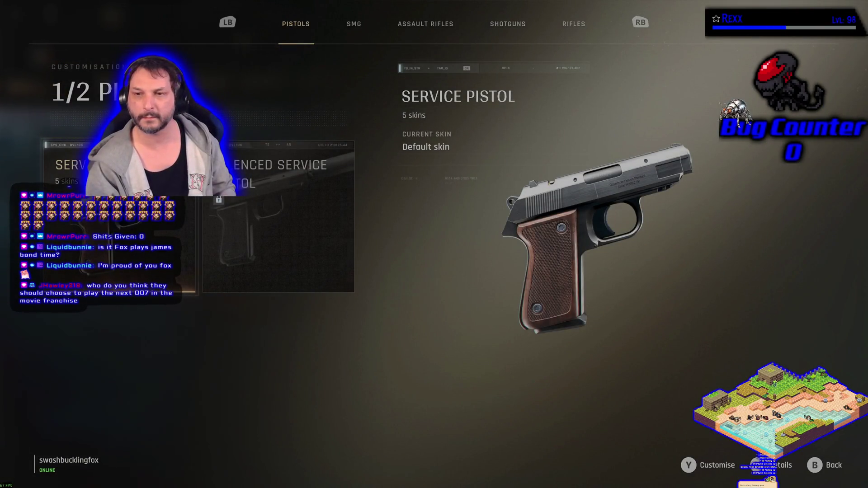
# Apply the Agent's Mark skin to the Service Pistol and inspect it full screen
pyautogui.press('Right')
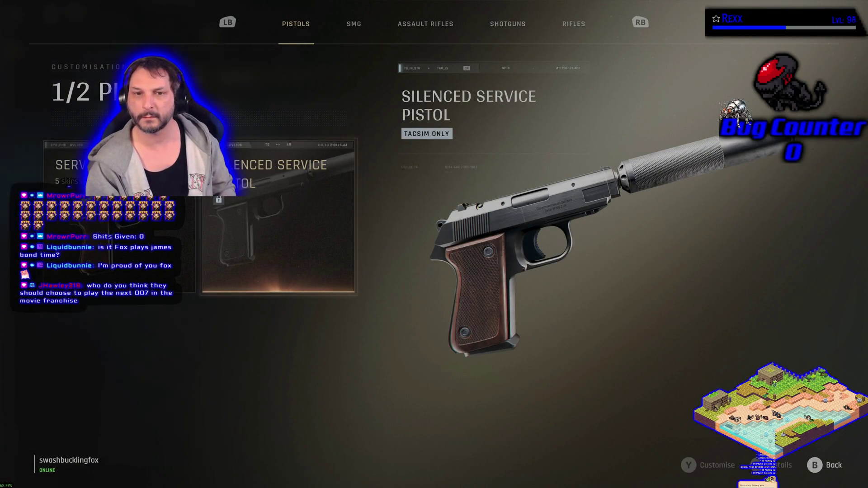
pyautogui.press('Left')
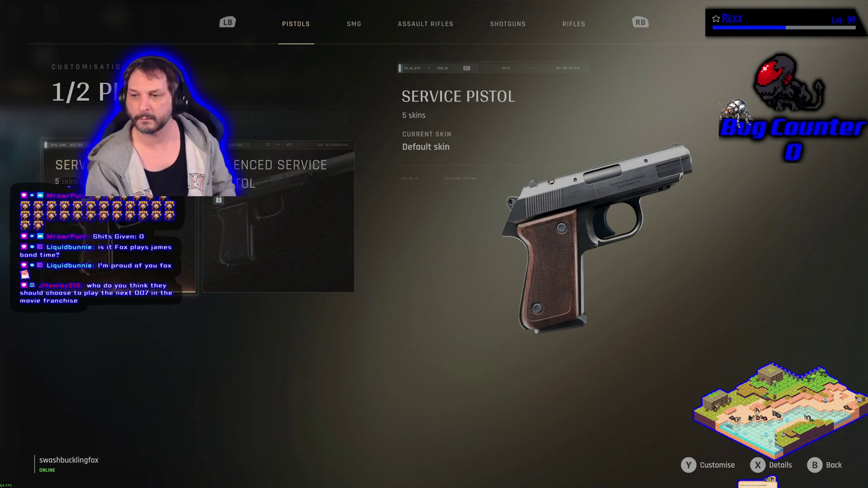
pyautogui.press('y')
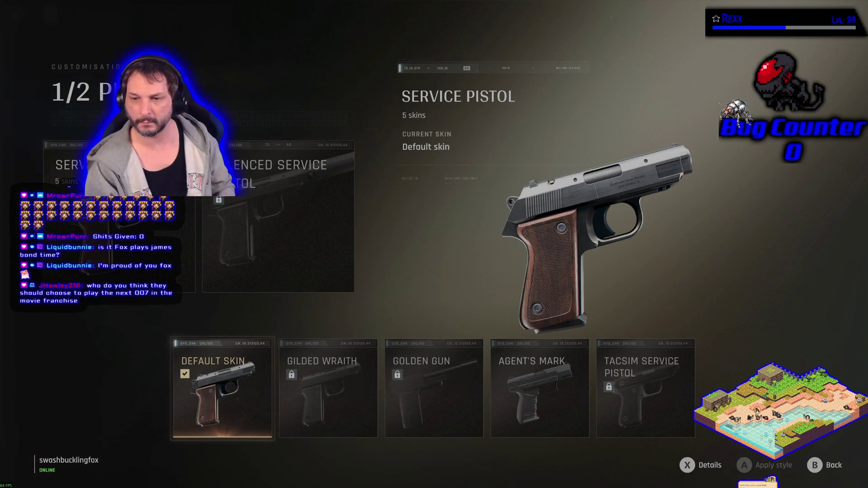
pyautogui.press('Right')
pyautogui.press('Right')
pyautogui.press('Right')
pyautogui.press('Return')
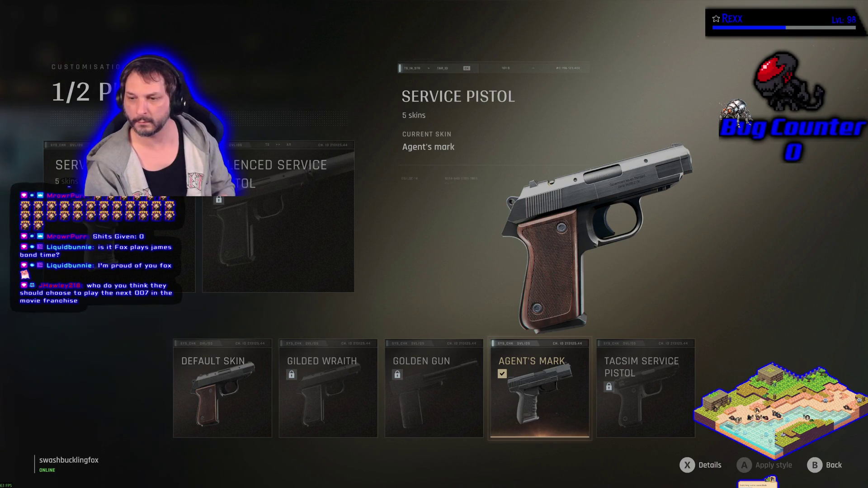
pyautogui.press('x')
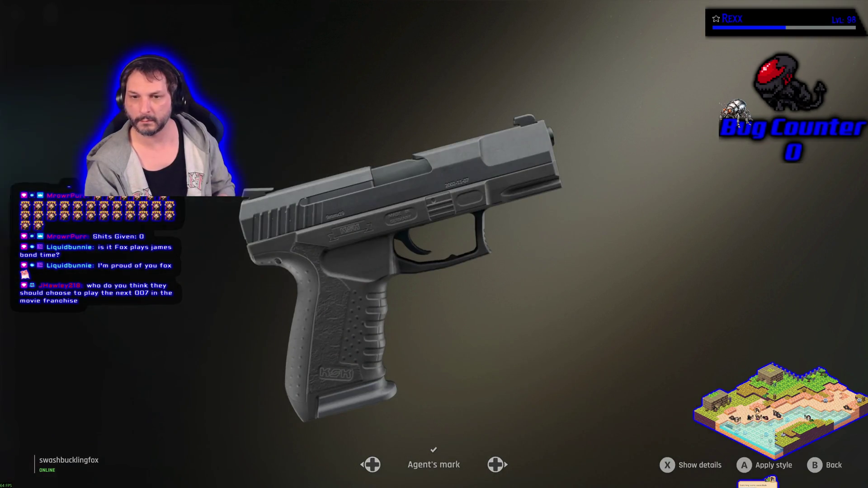
pyautogui.press('Escape')
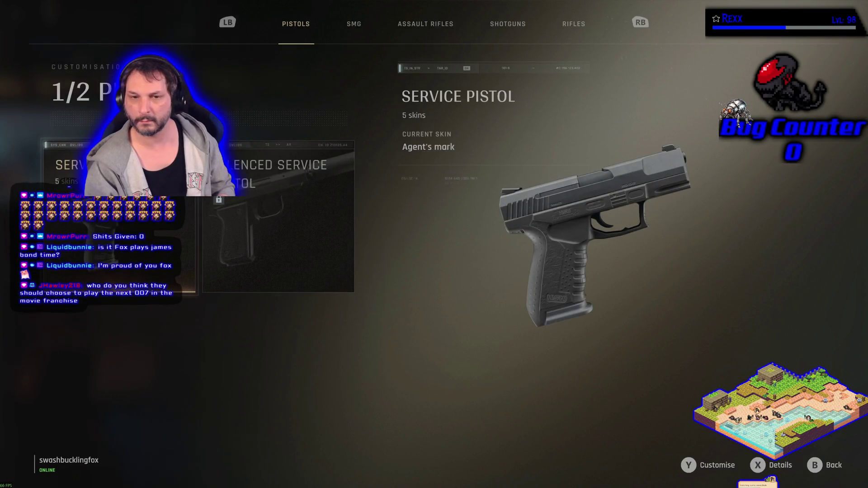
# Re-inspect the pistol, preview the Default skin, then move on to the Gadgets list at Q-Watch
pyautogui.press('x')
pyautogui.press('Escape')
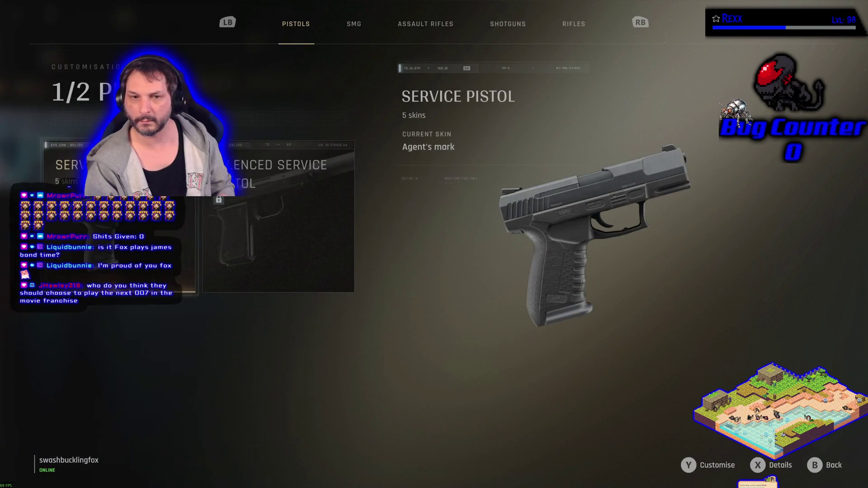
pyautogui.press('y')
pyautogui.press('Left')
pyautogui.press('Left')
pyautogui.press('Left')
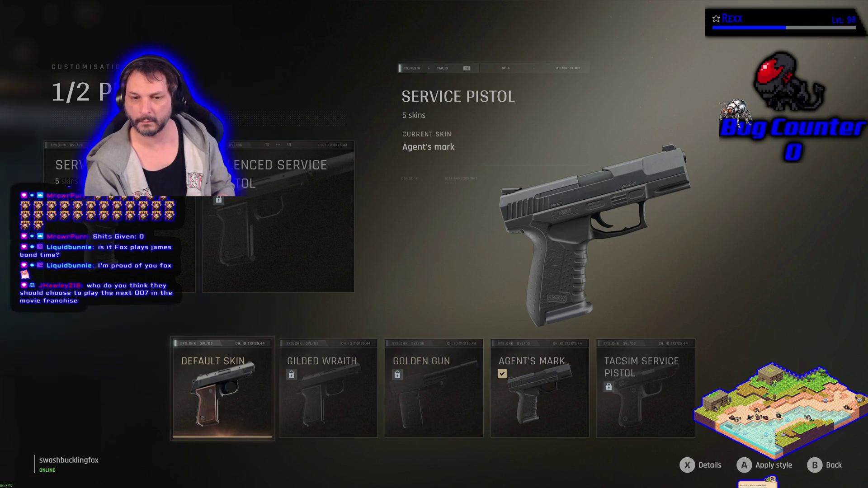
pyautogui.press('x')
pyautogui.press('Escape')
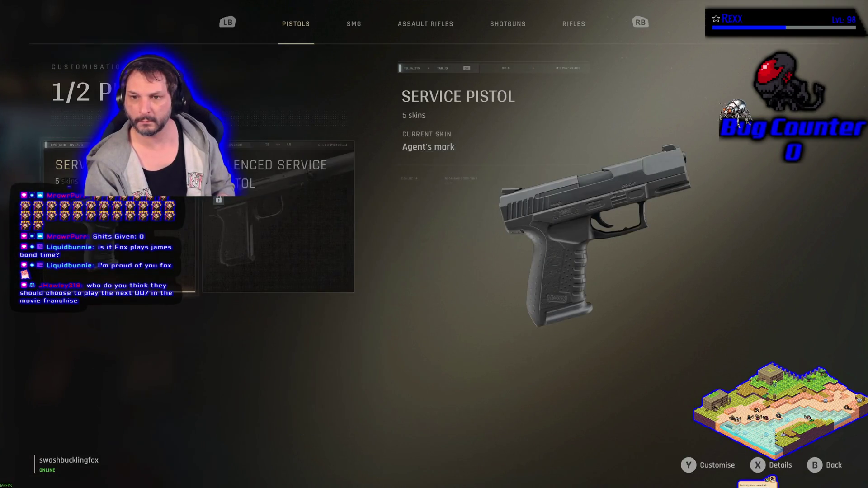
pyautogui.press('Escape')
pyautogui.press('Down')
pyautogui.press('Return')
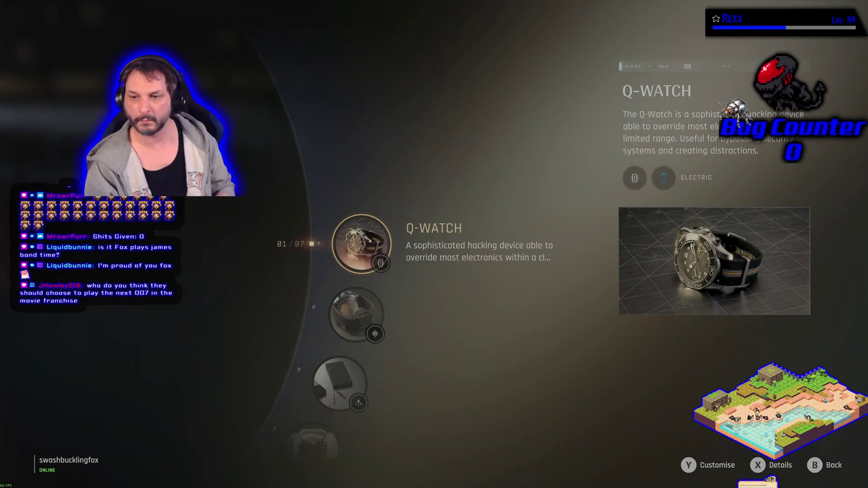
# Browse the Q-Watch skins and the Laser Strap, Dart Phone and Flash Mine gadgets
pyautogui.press('y')
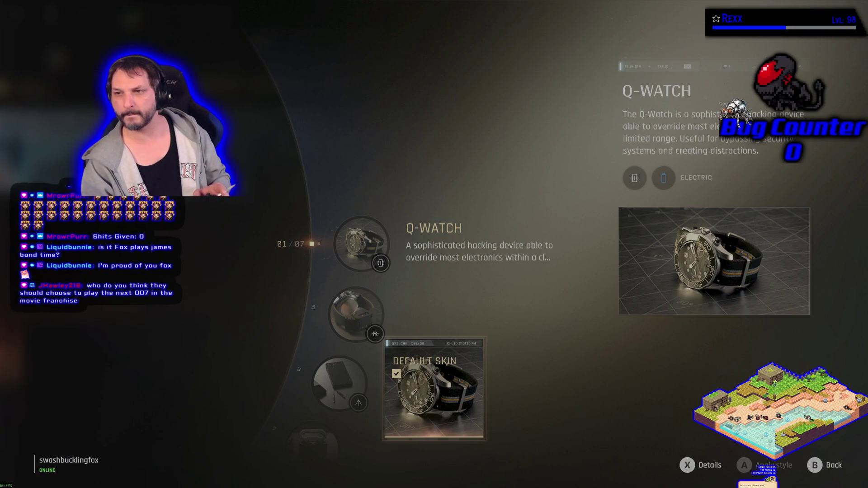
pyautogui.press('Escape')
pyautogui.press('Down')
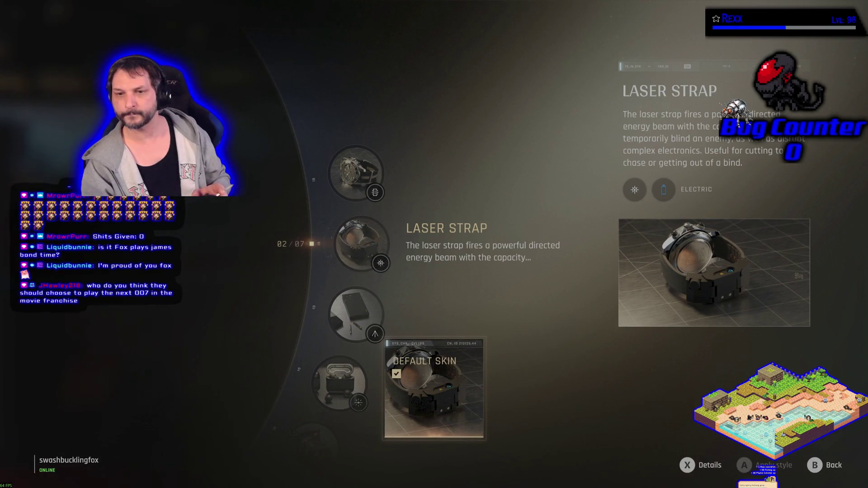
pyautogui.press('Down')
pyautogui.press('Down')
pyautogui.press('Return')
pyautogui.press('Escape')
pyautogui.press('Up')
# Apply the Gleaming Phone skin to the Dart Phone after previewing it full screen
pyautogui.press('Return')
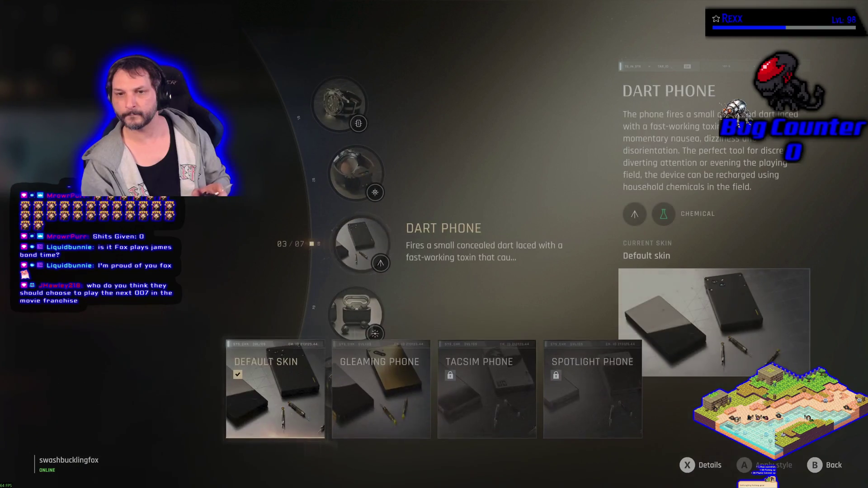
pyautogui.press('Right')
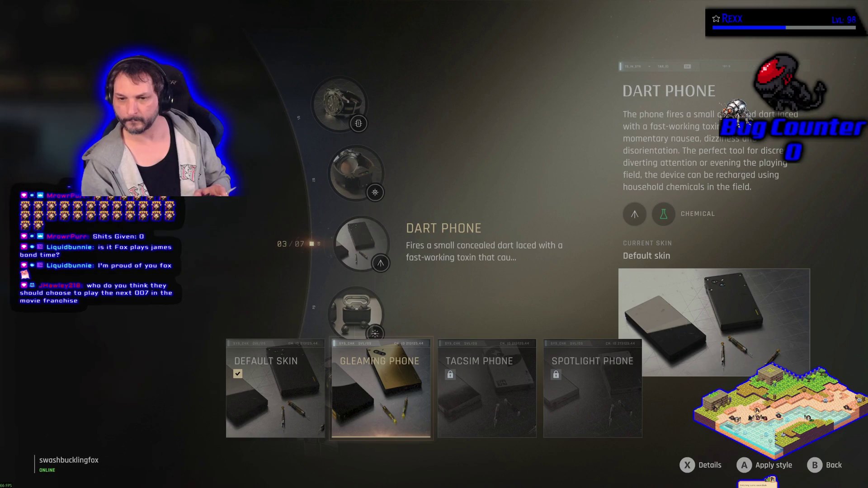
pyautogui.press('x')
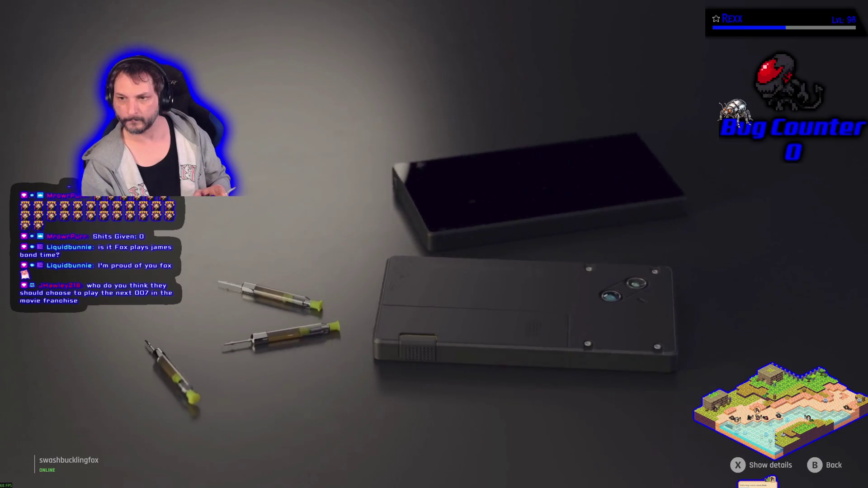
pyautogui.press('x')
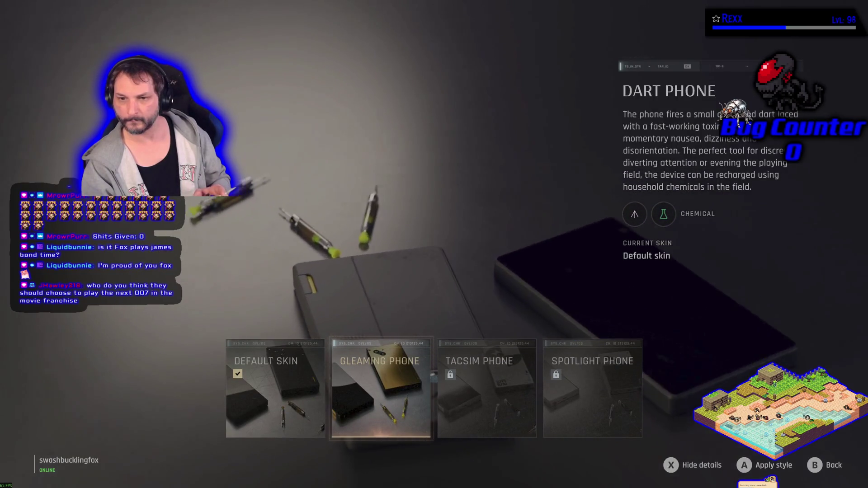
pyautogui.press('Left')
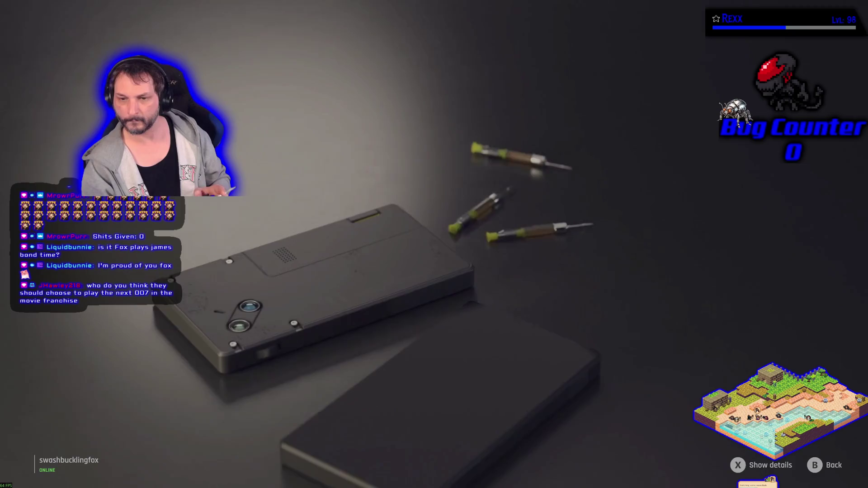
pyautogui.press('Right')
pyautogui.press('Return')
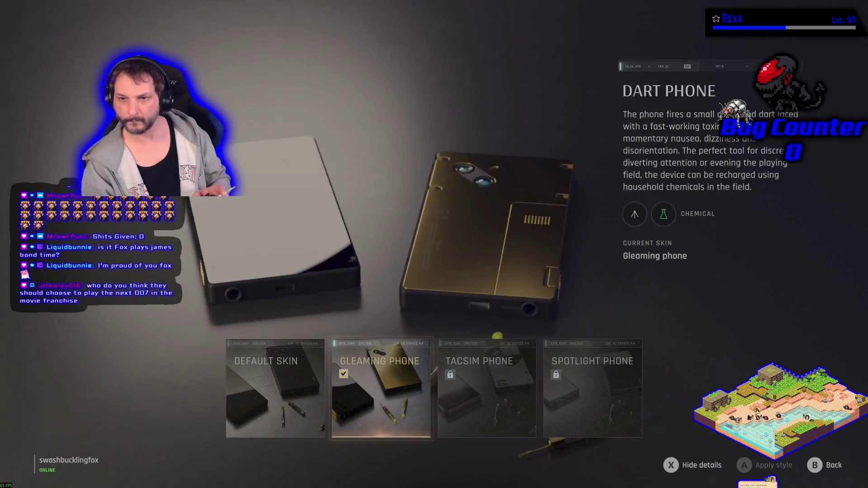
pyautogui.press('Left')
pyautogui.press('Right')
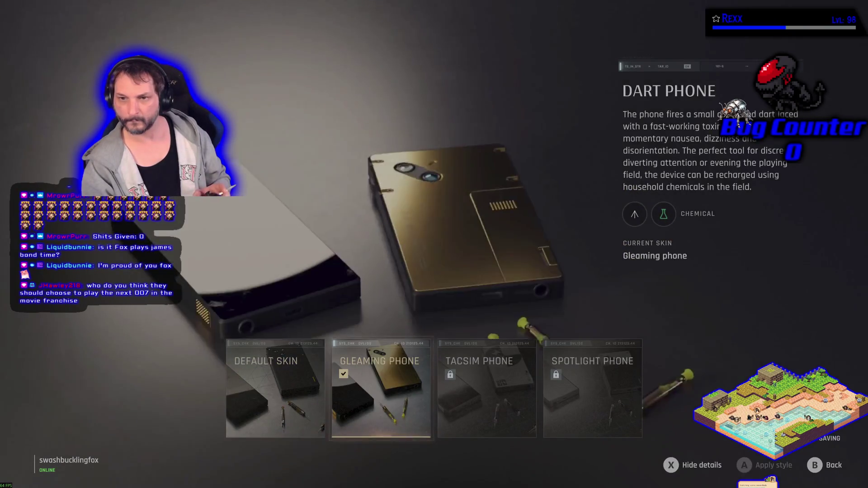
pyautogui.press('Escape')
pyautogui.press('Down')
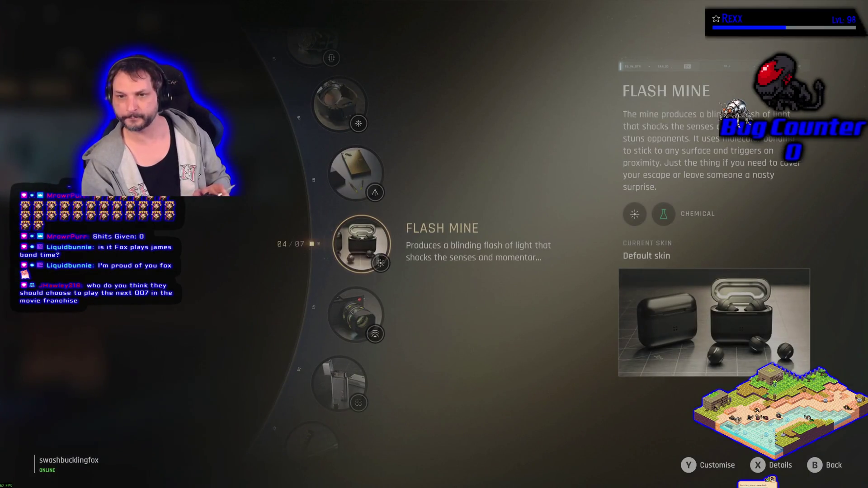
# Pick the Gleaming Earbuds skin for the Flash Mine and check the Shockwave Camera skins
pyautogui.press('y')
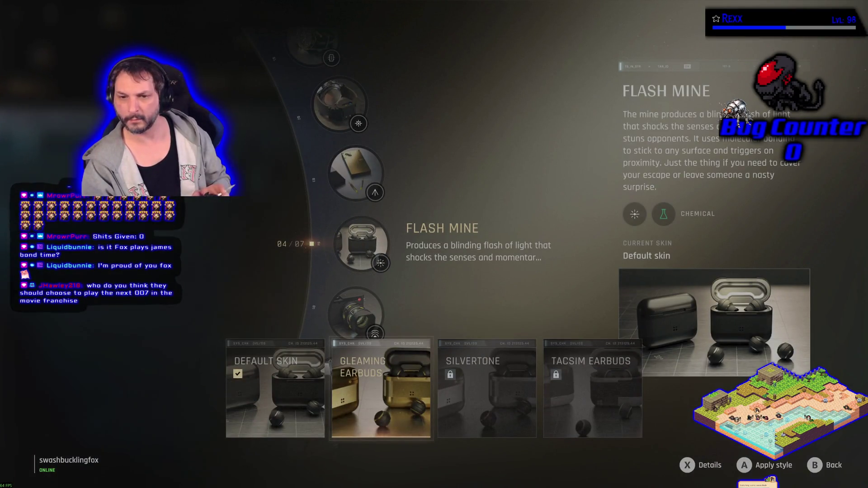
pyautogui.press('Right')
pyautogui.press('Escape')
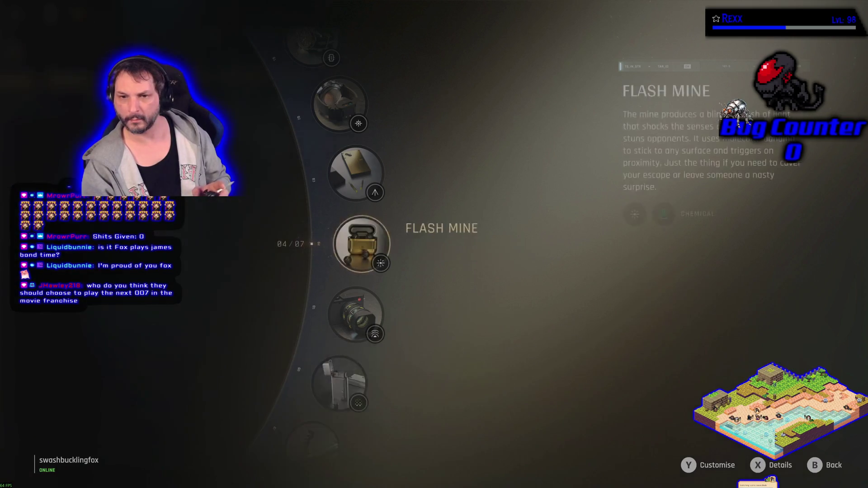
pyautogui.press('Down')
pyautogui.press('y')
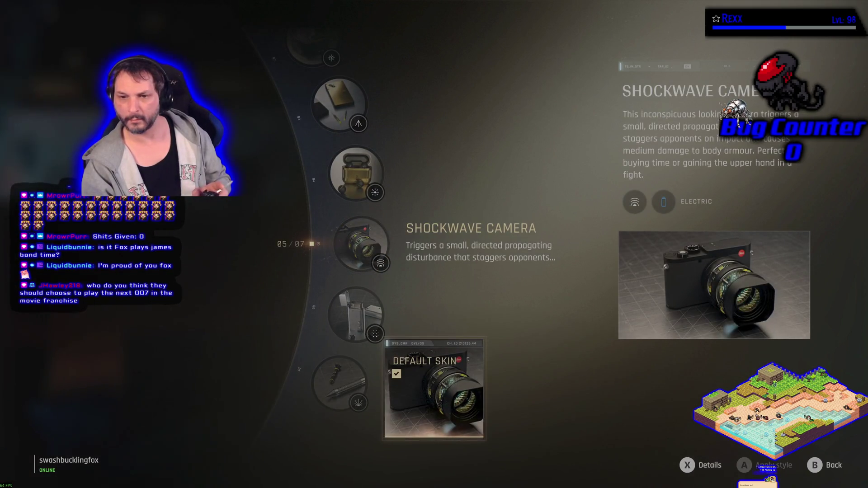
pyautogui.press('Escape')
pyautogui.press('Down')
# Give the lighter the Gleaming Lighter skin and the Missile Pen the Gleaming Pen skin
pyautogui.press('y')
pyautogui.press('Right')
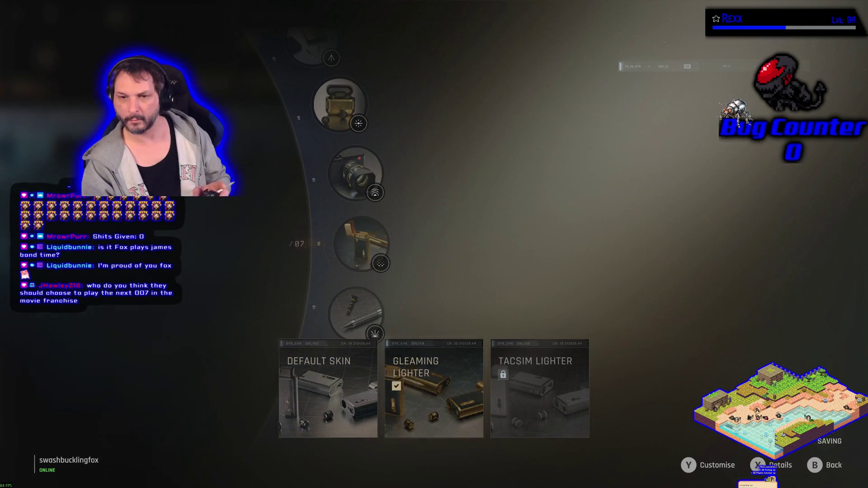
pyautogui.press('Escape')
pyautogui.press('Down')
pyautogui.press('y')
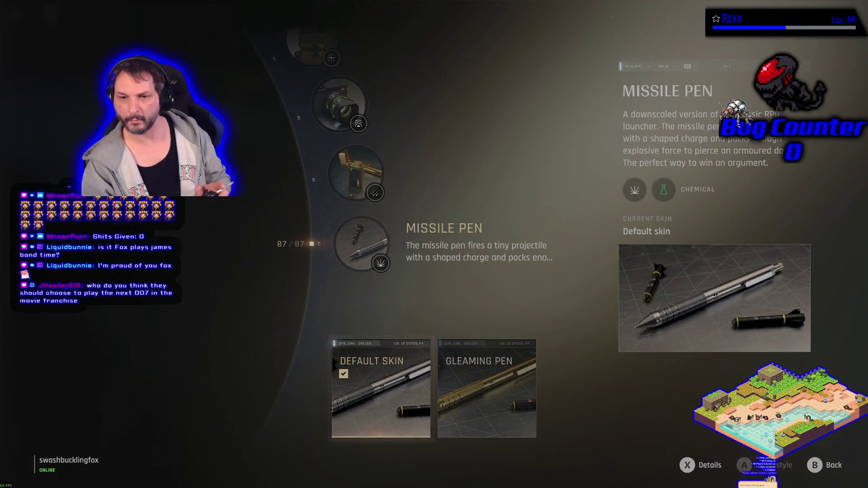
pyautogui.press('Right')
pyautogui.press('Return')
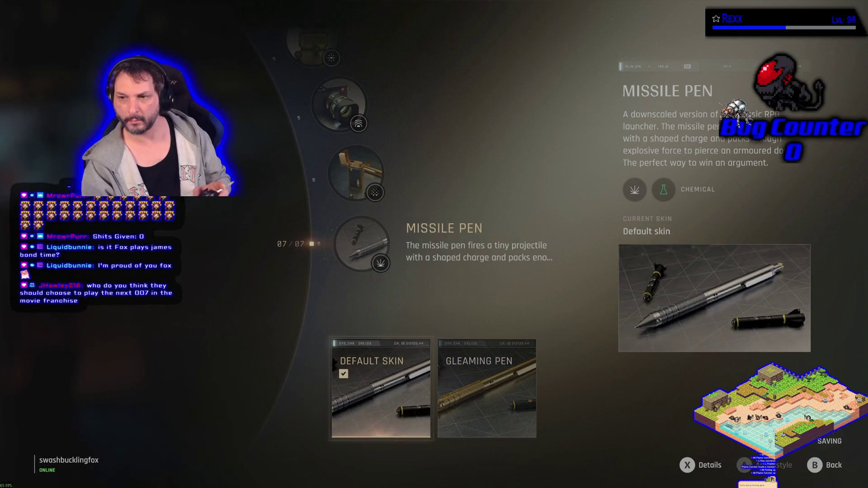
pyautogui.press('Escape')
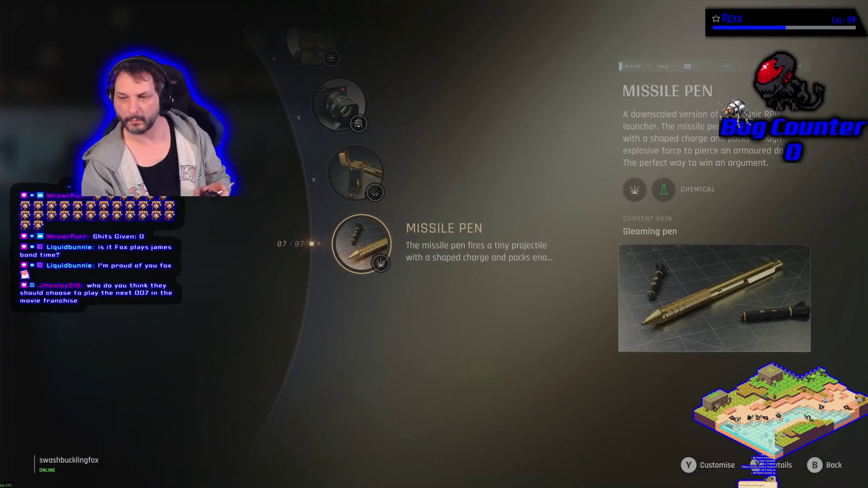
pyautogui.press('Escape')
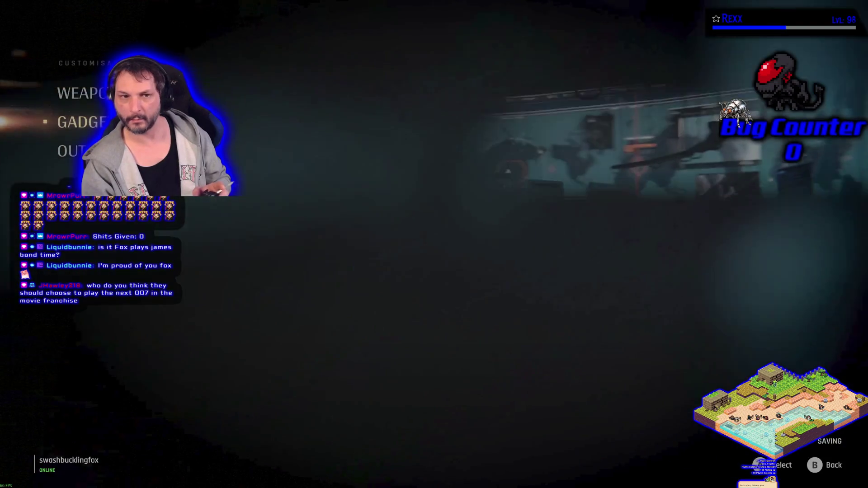
# Preview the Kensington, Silent Anchor, Gentleman Operator and Day of the Dead outfits without changing
pyautogui.press('Return')
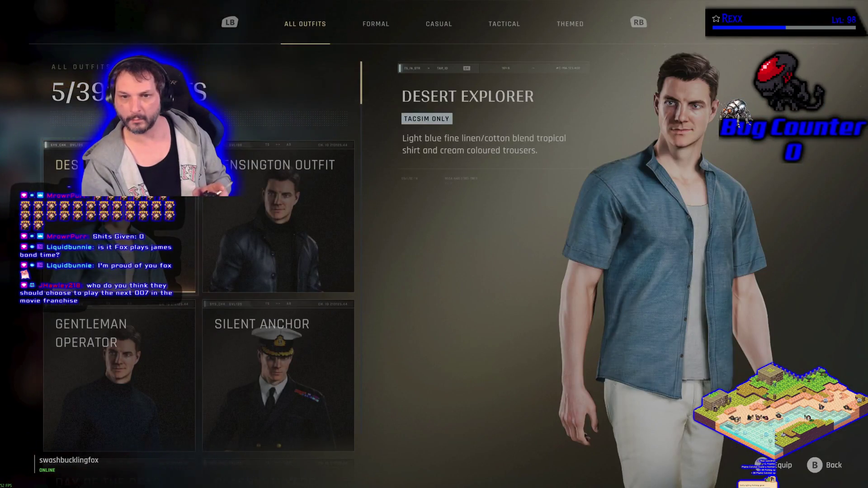
pyautogui.press('Right')
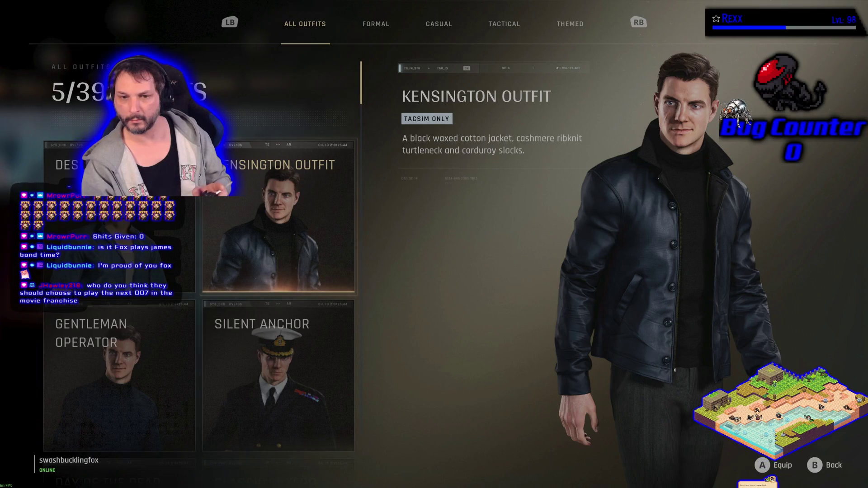
pyautogui.press('Down')
pyautogui.press('Left')
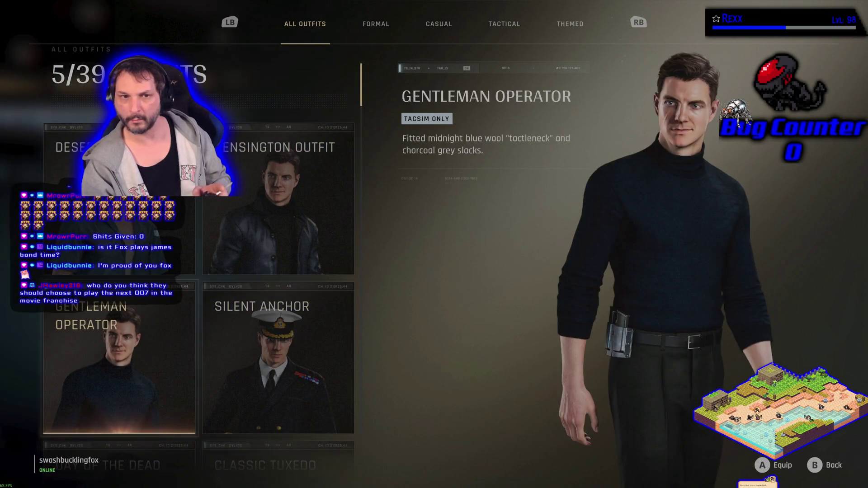
pyautogui.press('Down')
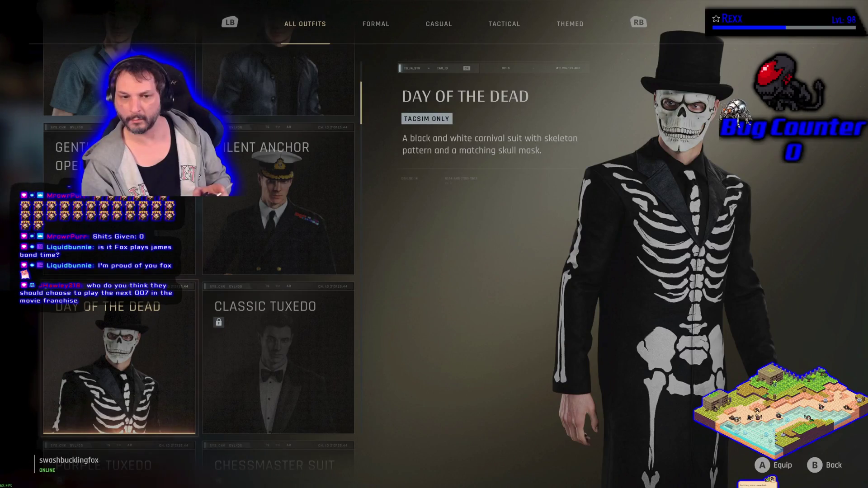
pyautogui.press('Escape')
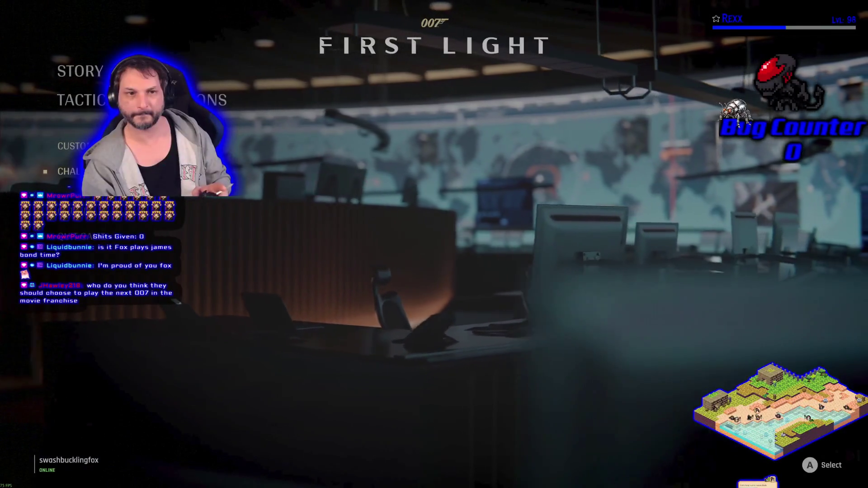
# Resume the Story campaign mission A Matter of Considerable Delicacy
pyautogui.press('Up')
pyautogui.press('Up')
pyautogui.press('Up')
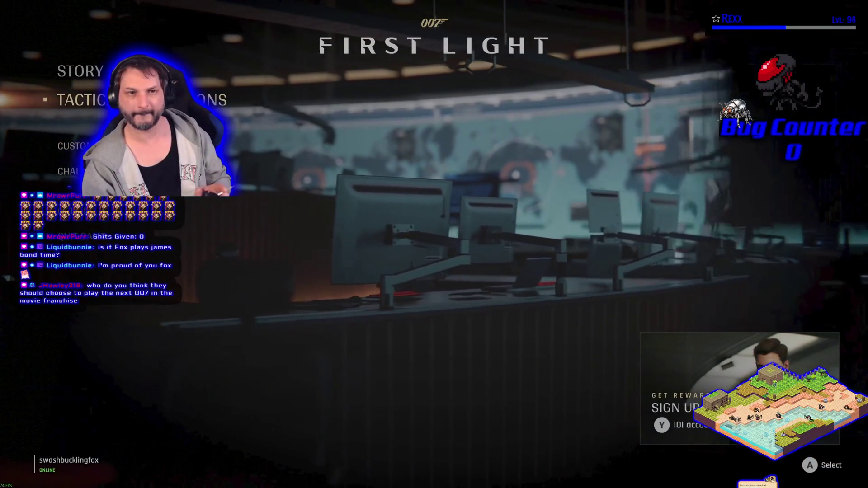
pyautogui.press('Return')
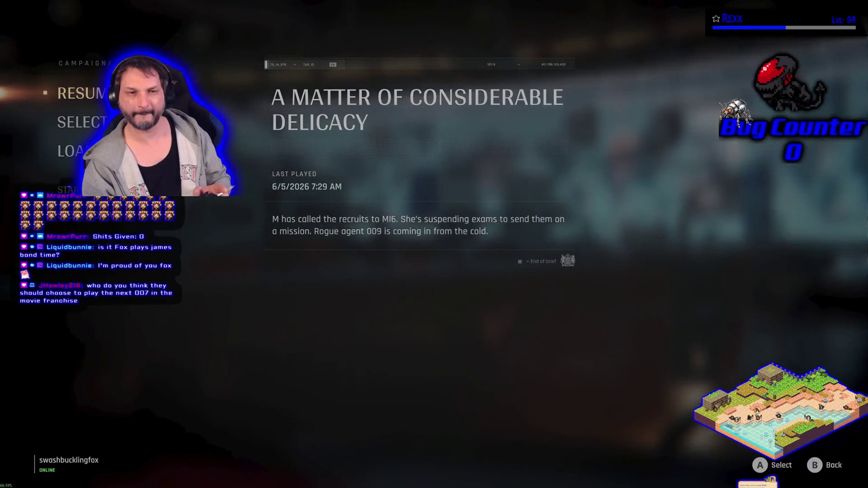
pyautogui.press('Return')
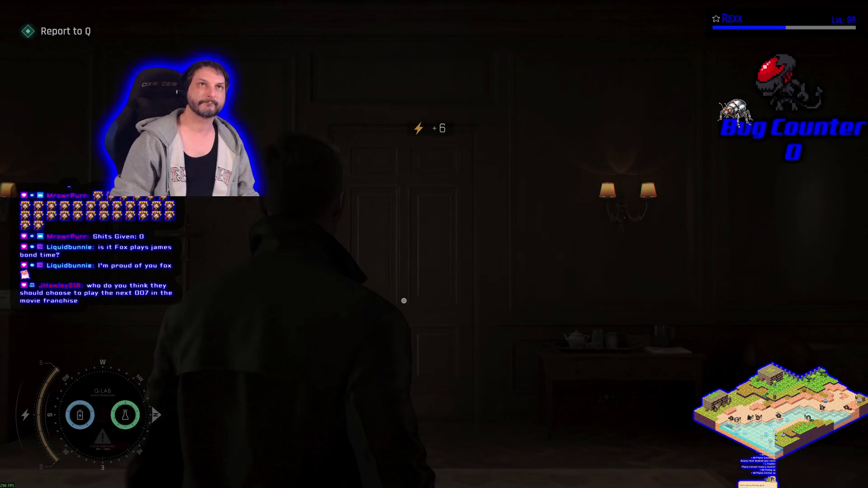
# Pause the mission to bring up the Pause Menu
pyautogui.press('Escape')
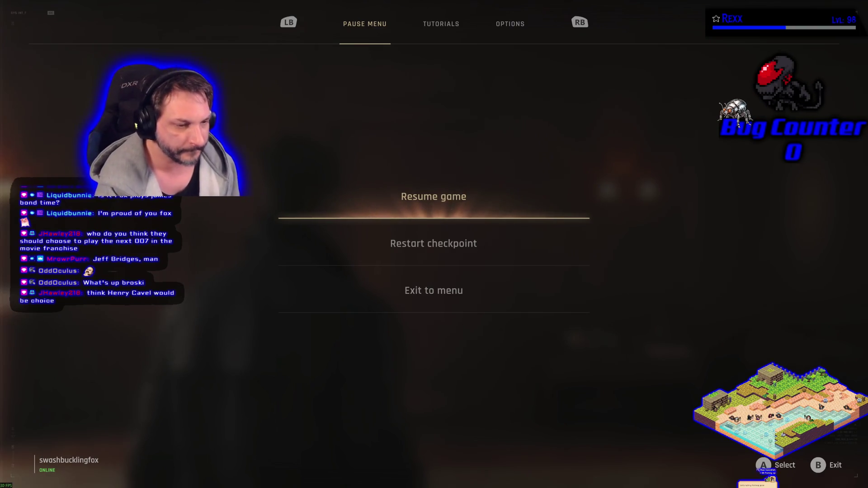
pyautogui.press('Up')
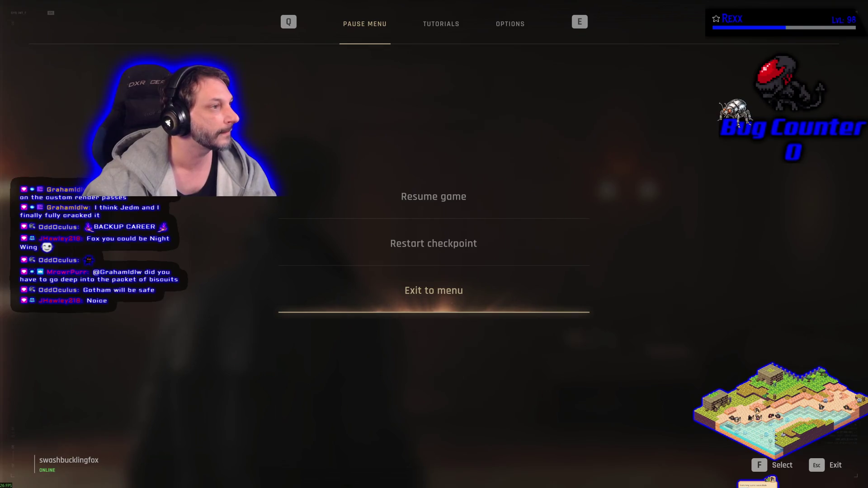
# Move the Chrome window showing the humanoid render over the game and maximize it
pyautogui.moveTo(0, 109)
pyautogui.mouseDown()
pyautogui.moveTo(0, 37)
pyautogui.moveTo(514, 109)
pyautogui.moveTo(434, 46)
pyautogui.moveTo(433, 107)
pyautogui.mouseUp()
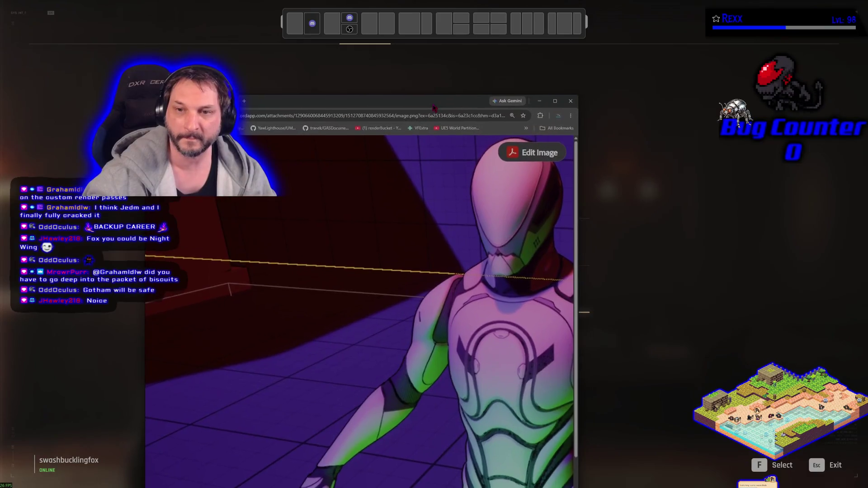
pyautogui.doubleClick(433, 108)
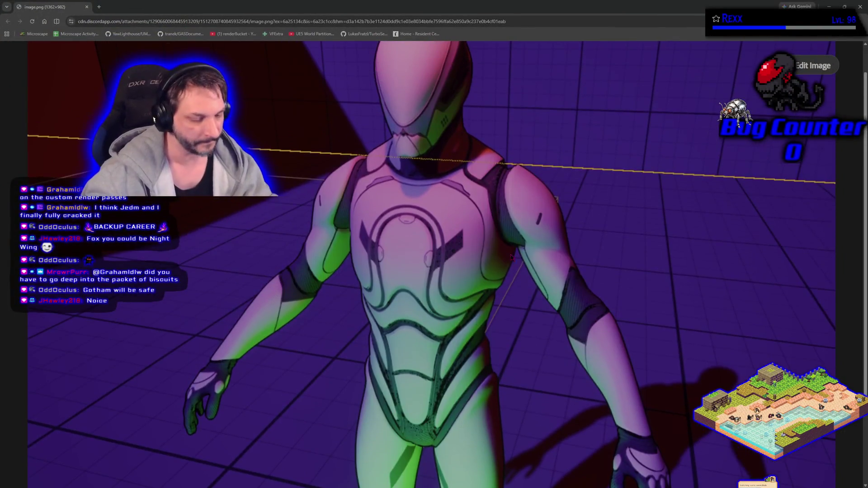
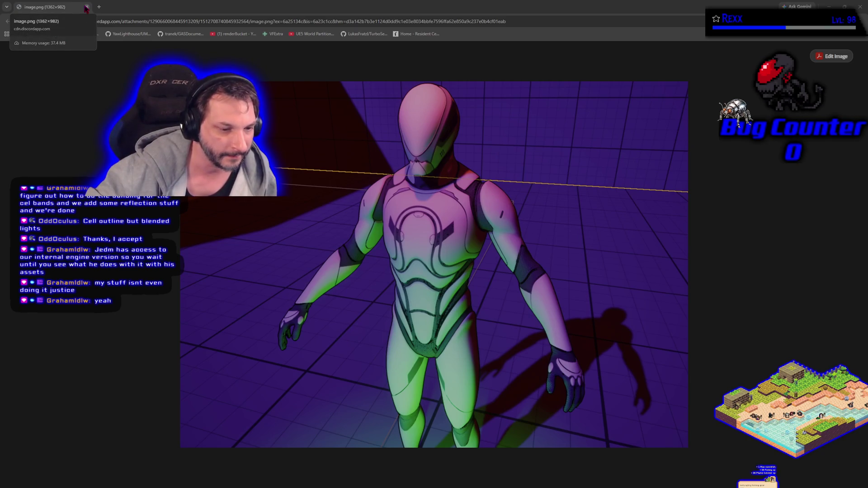
# Close the Chrome window with the character render to get back to the game's pause menu
pyautogui.click(86, 8)
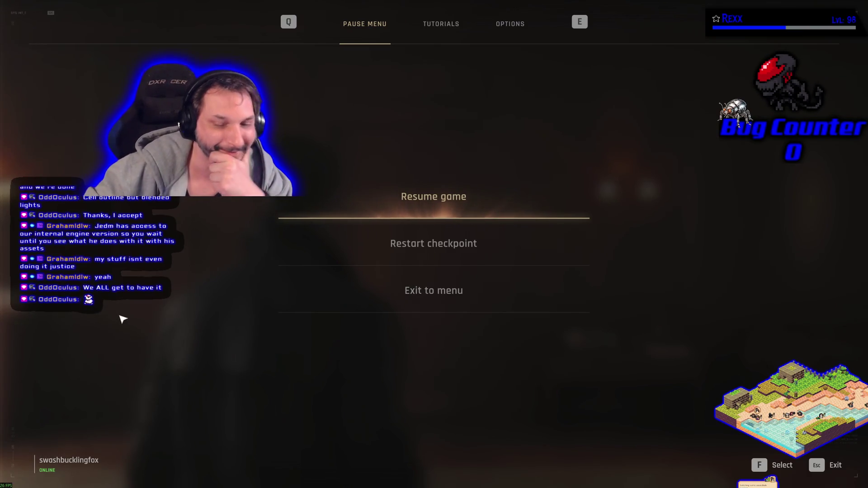
# Resume play in the hotel corridor, pause briefly, then resume again as Monroe urges seeing Q
pyautogui.click(461, 209)
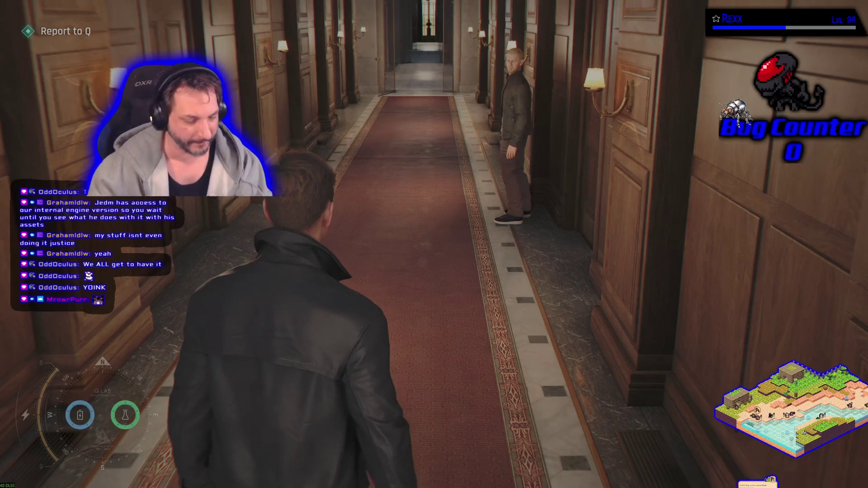
pyautogui.press('Escape')
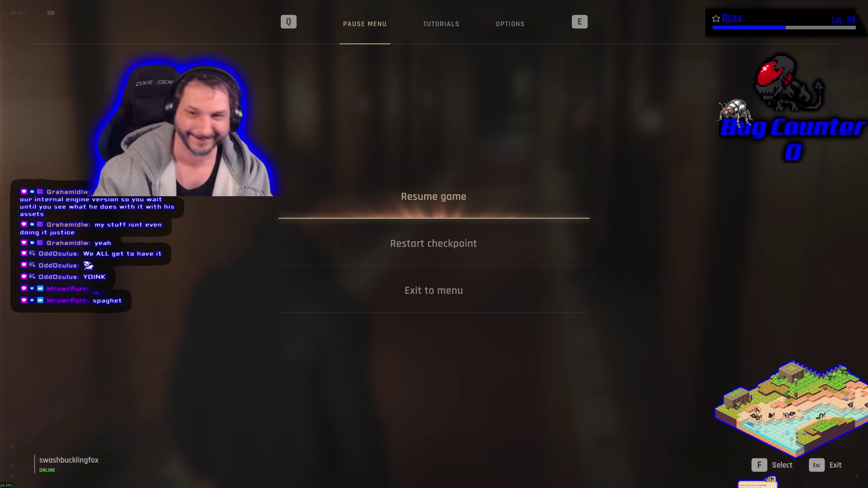
pyautogui.click(443, 190)
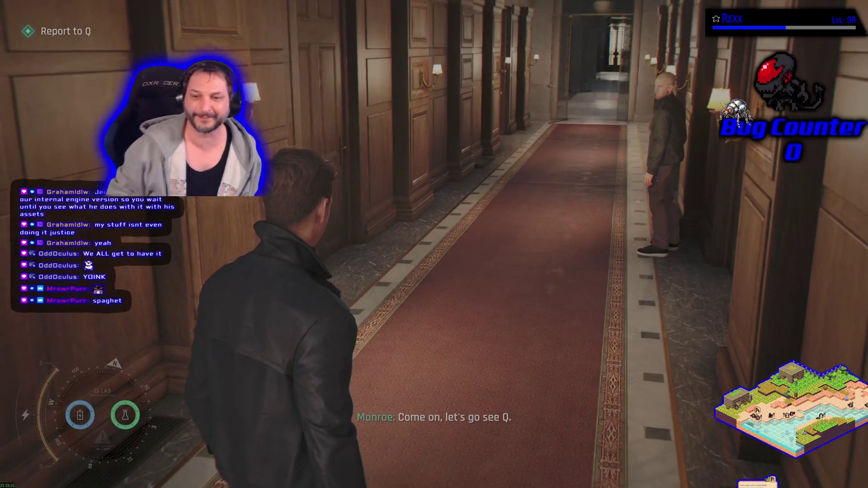
# Follow Monroe down the hotel corridor, glancing at the wall panels along the way
pyautogui.press('w')
pyautogui.press('d')
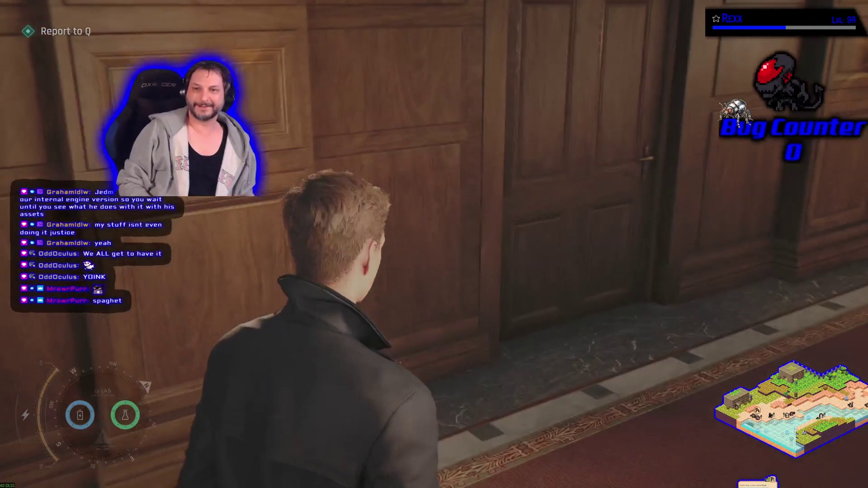
pyautogui.press('w')
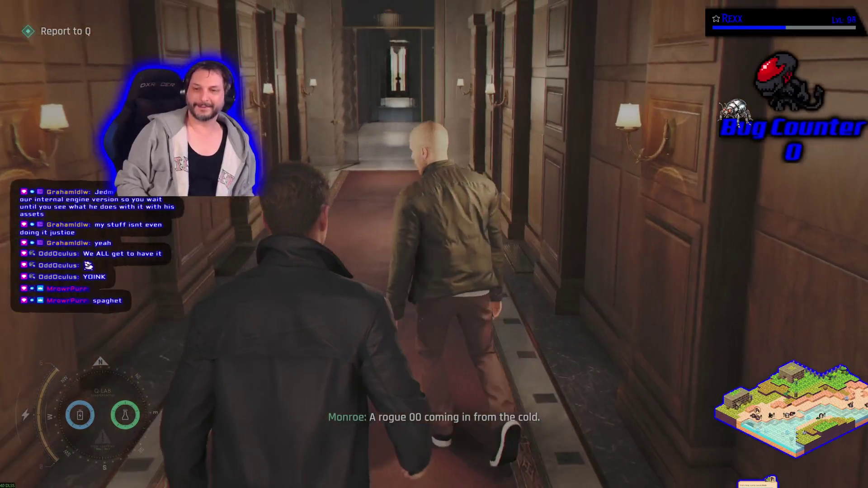
pyautogui.press('w')
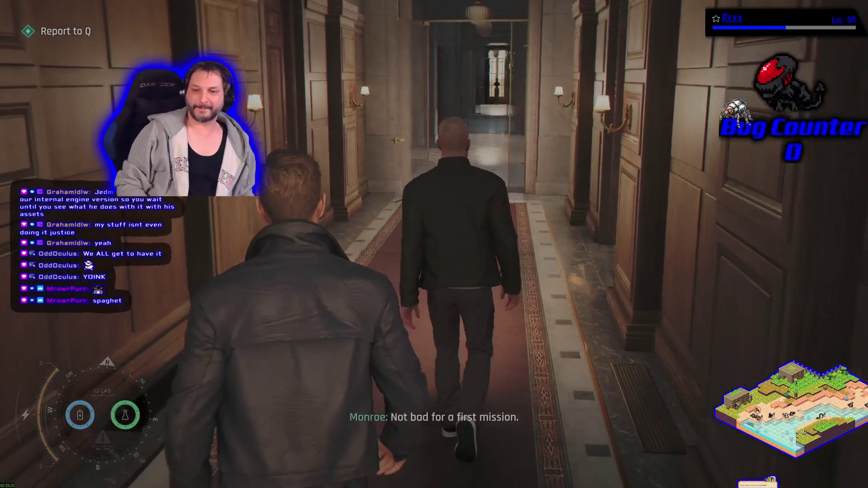
pyautogui.press('w')
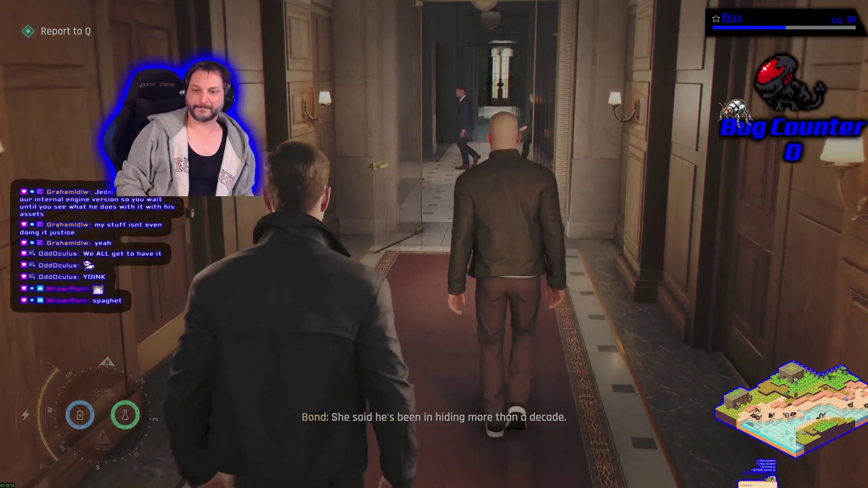
pyautogui.press('w')
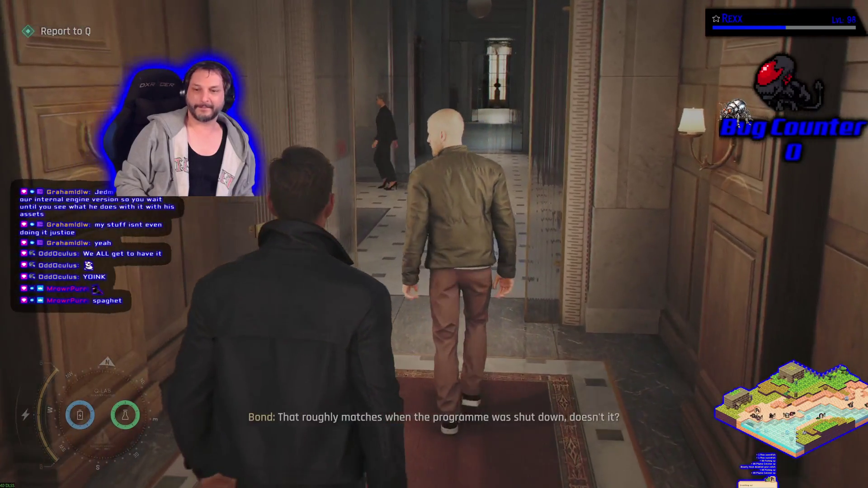
pyautogui.press('w')
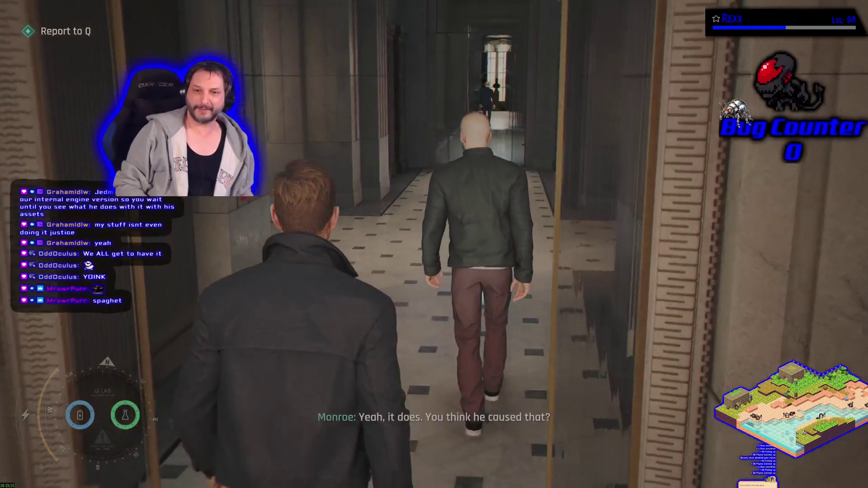
pyautogui.press('w')
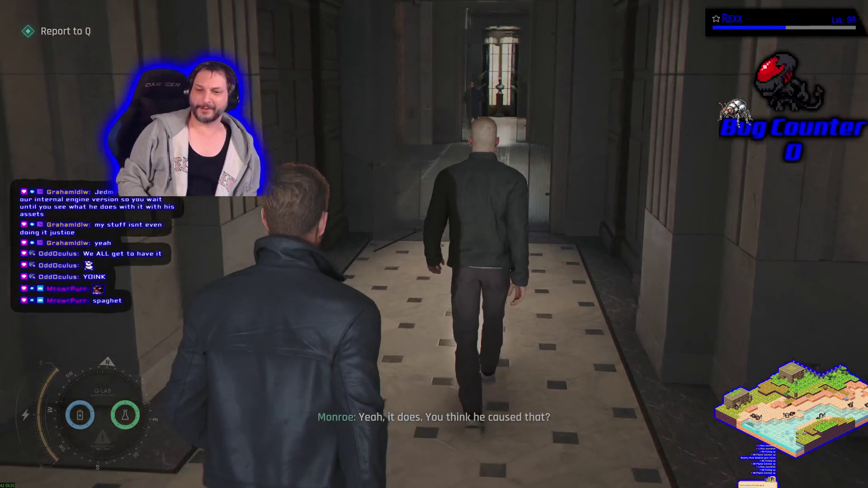
pyautogui.press('w')
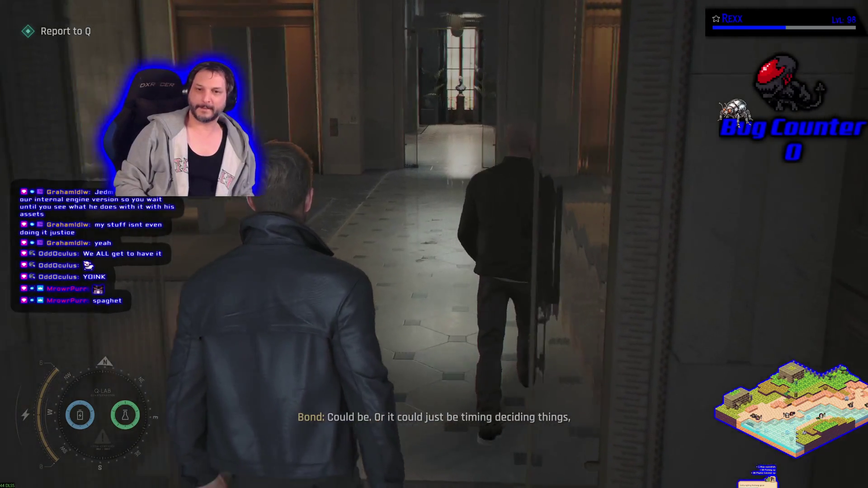
# Walk through the lobby behind Monroe and step into the elevator
pyautogui.press('w')
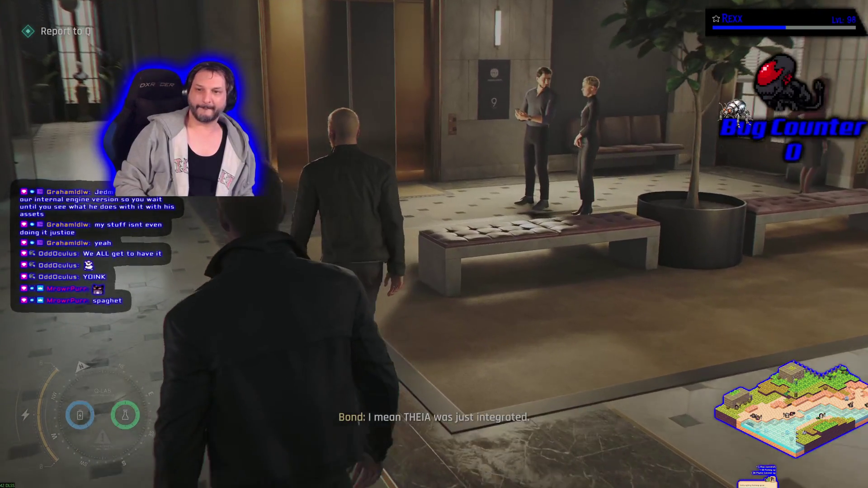
pyautogui.press('w')
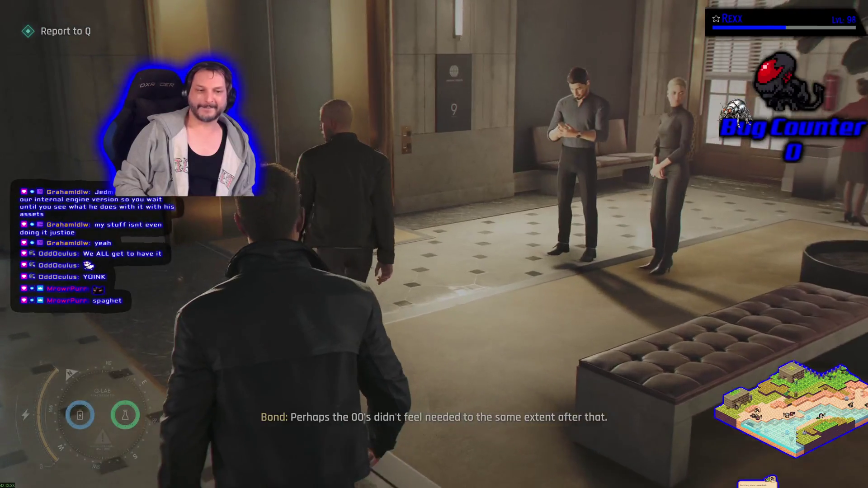
pyautogui.press('w')
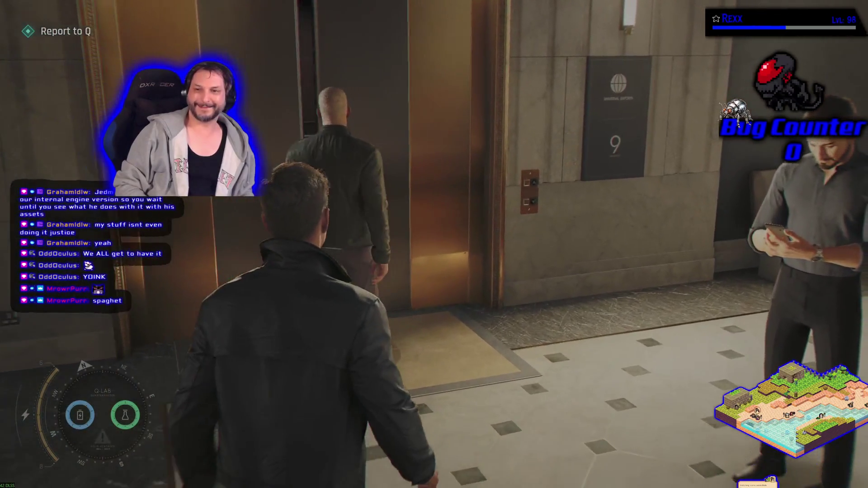
pyautogui.press('w')
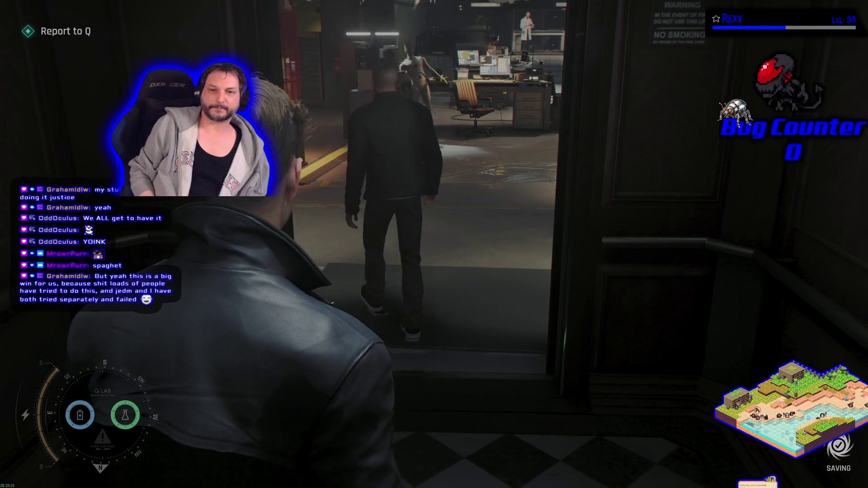
# Step out of the elevator toward Cressida and Monroe, then pause after their exchange
pyautogui.press('w')
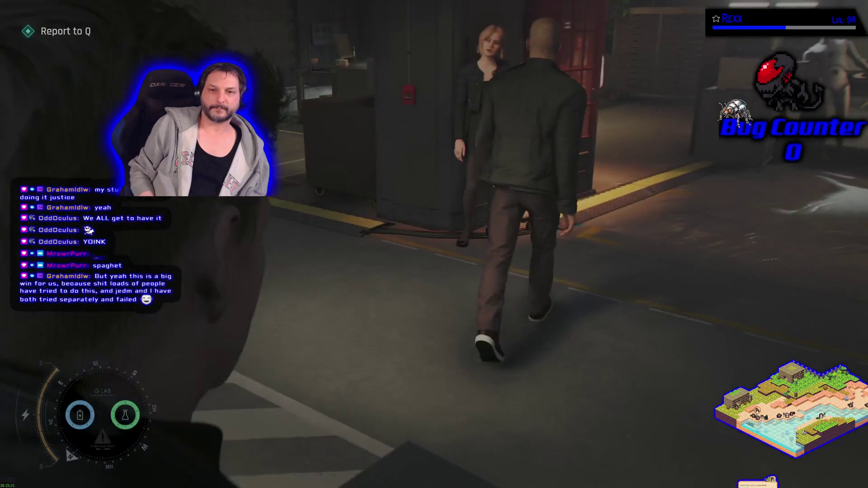
pyautogui.press('w')
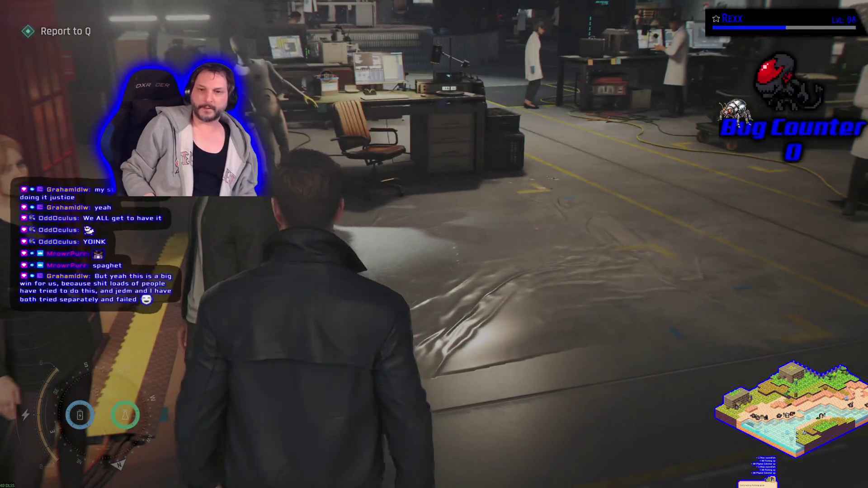
pyautogui.press('Escape')
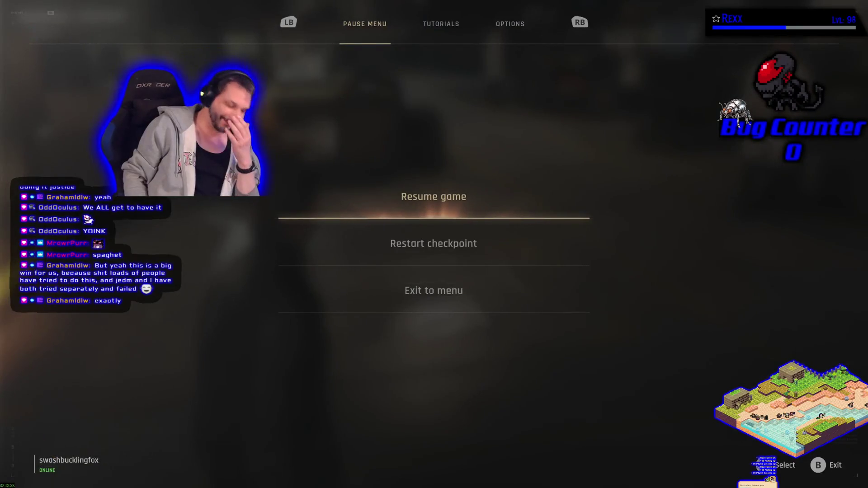
# Resume and walk past the drawer cabinet toward the scientist on the lit platform
pyautogui.press('Escape')
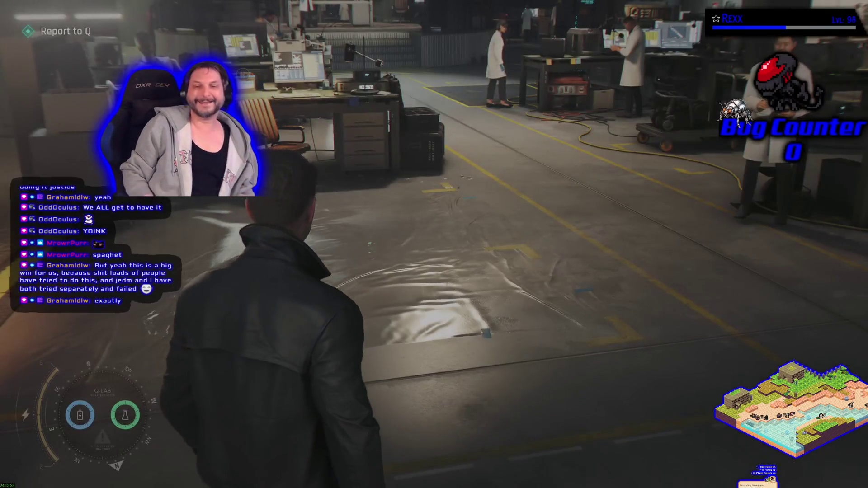
pyautogui.press('w')
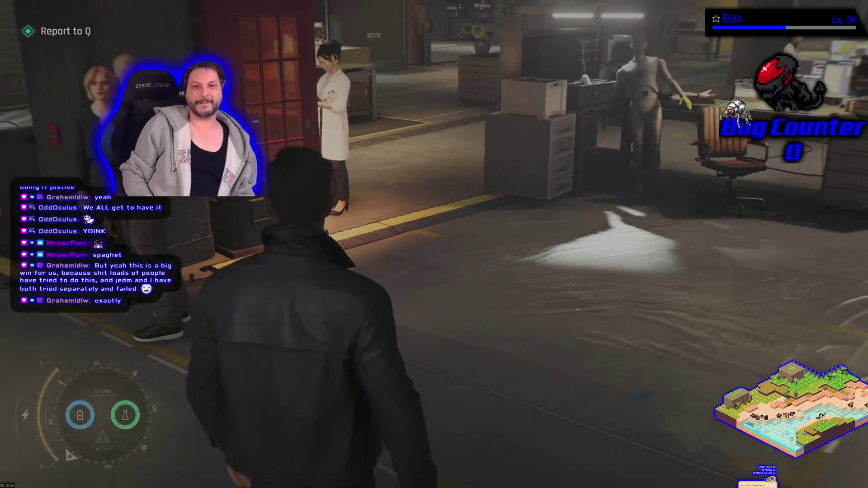
pyautogui.press('w')
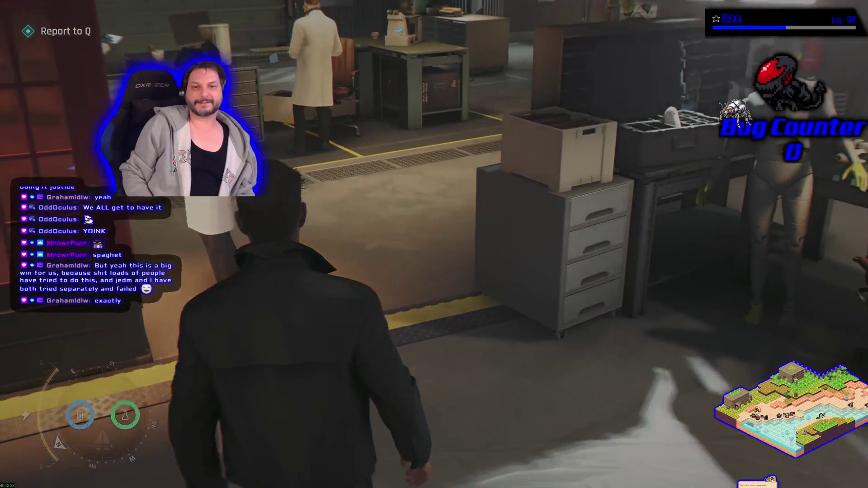
pyautogui.press('w')
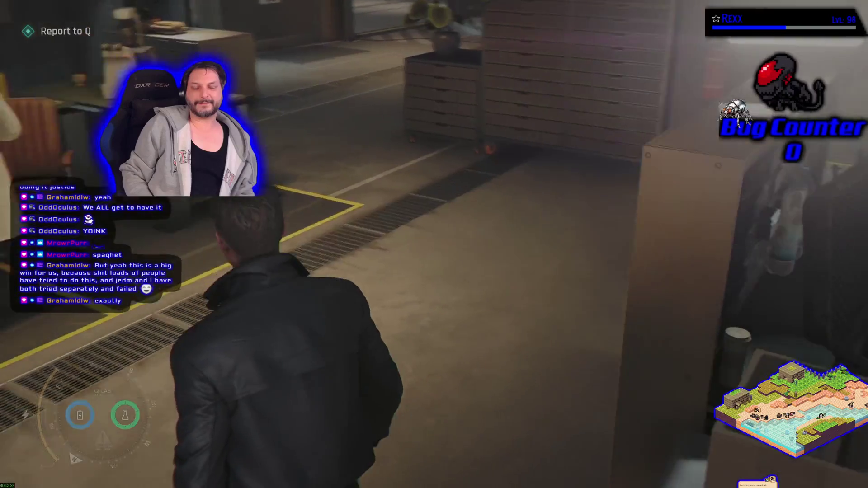
pyautogui.press('w')
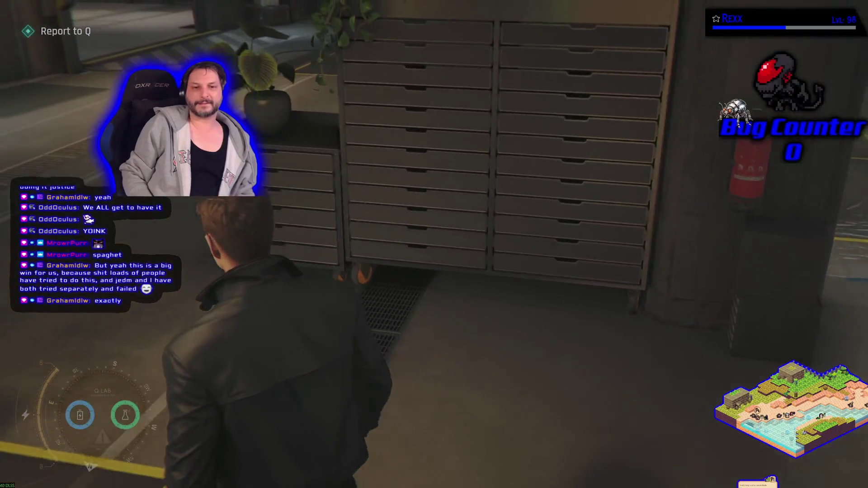
pyautogui.press('w')
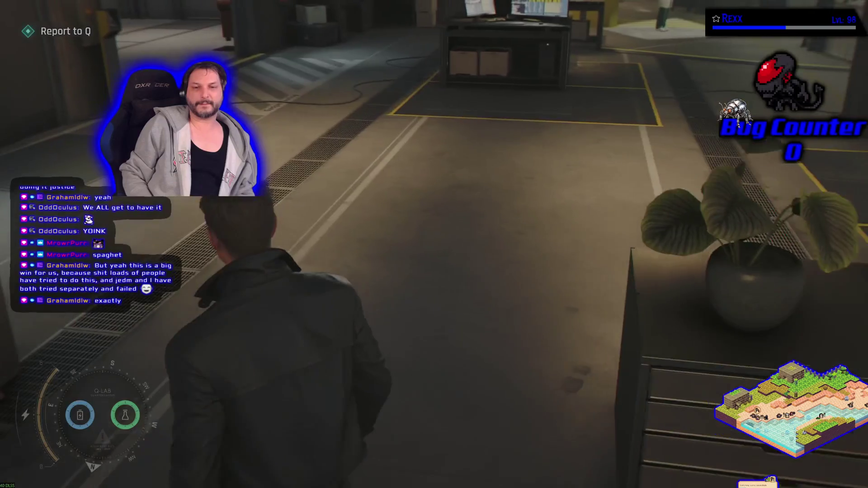
pyautogui.press('w')
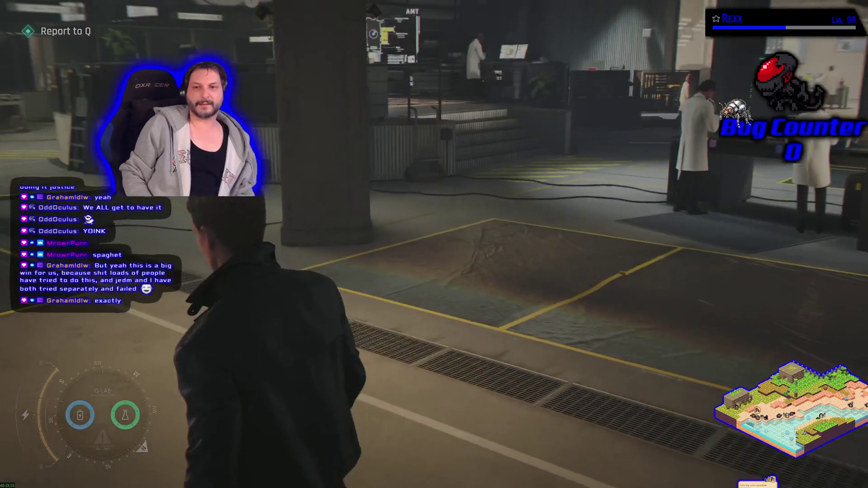
pyautogui.press('w')
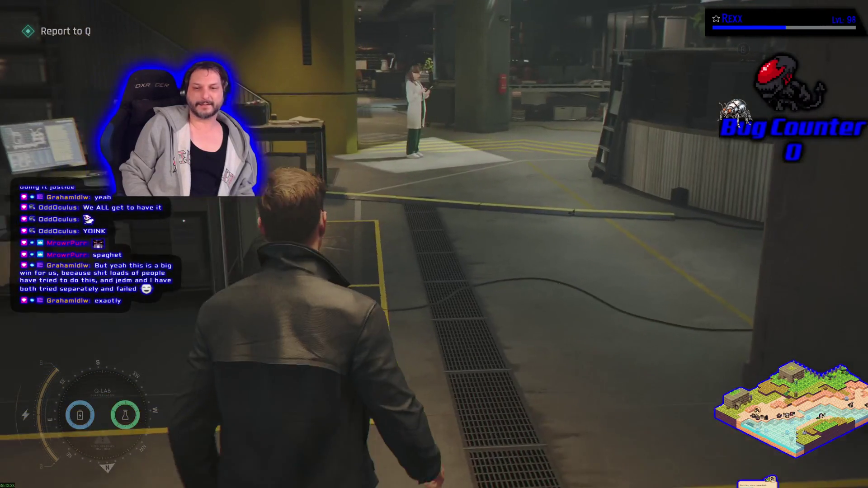
pyautogui.press('w')
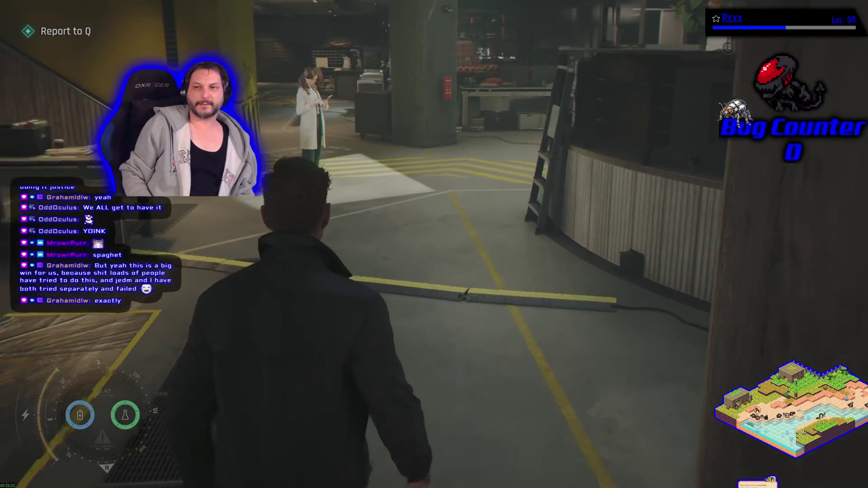
pyautogui.press('w')
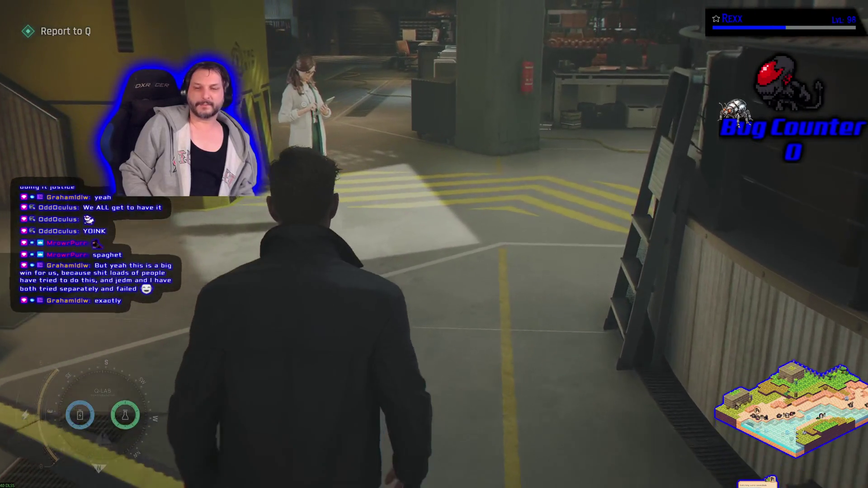
# Head past the pillar, copier and desks to the drawers and pallet jack by the garage door
pyautogui.press('w')
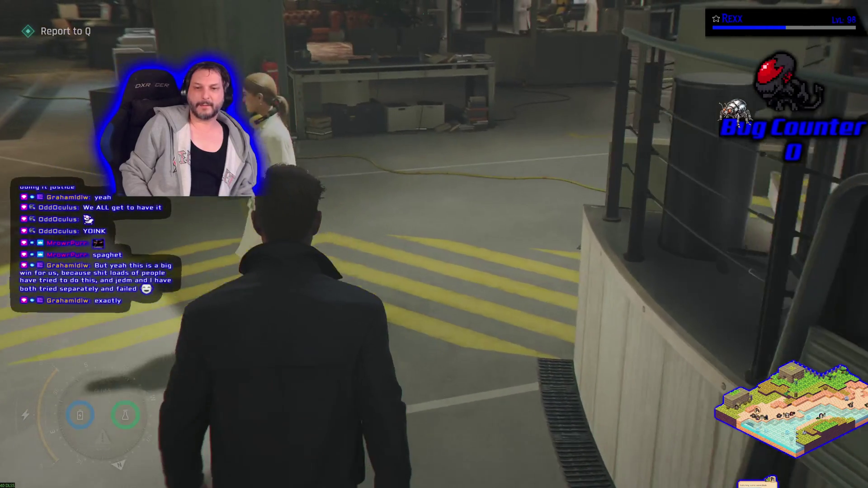
pyautogui.press('w')
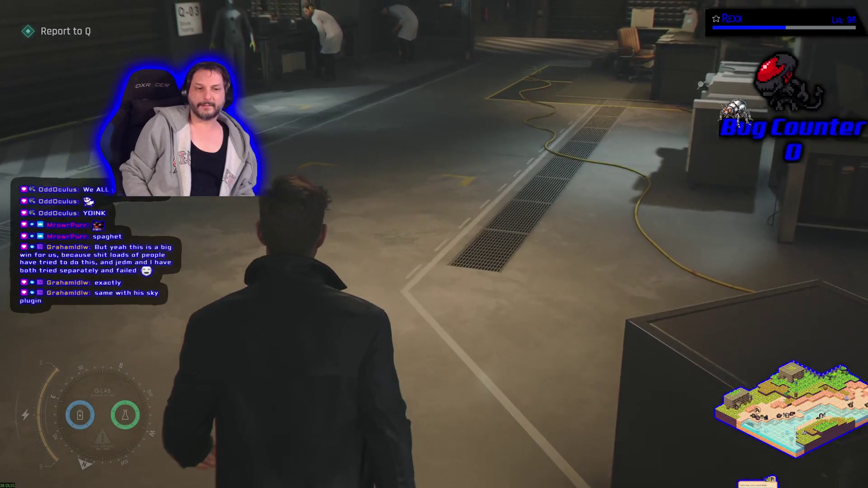
pyautogui.press('w')
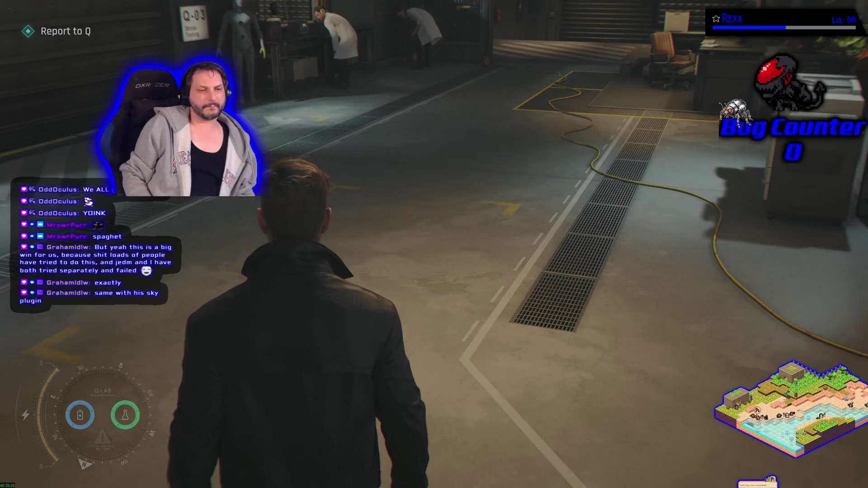
pyautogui.press('w')
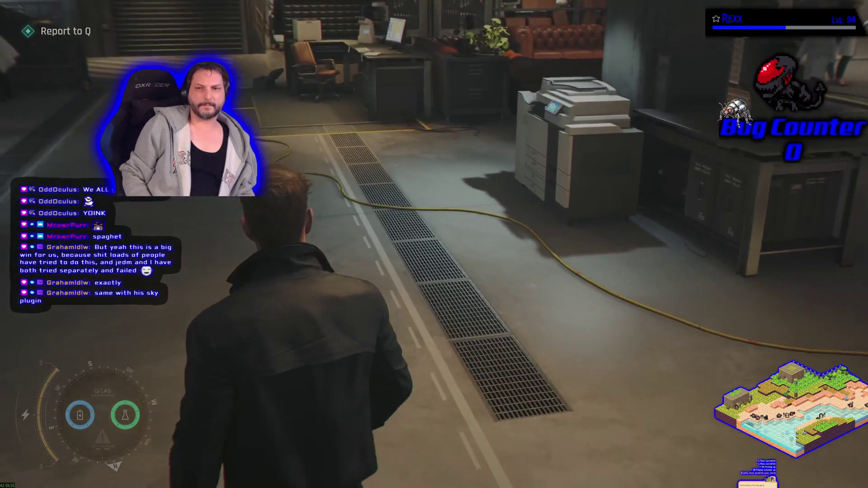
pyautogui.press('w')
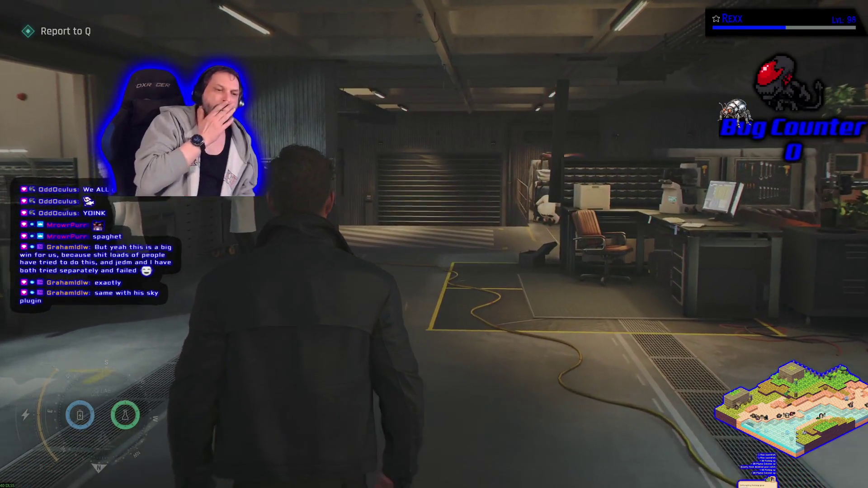
pyautogui.press('w')
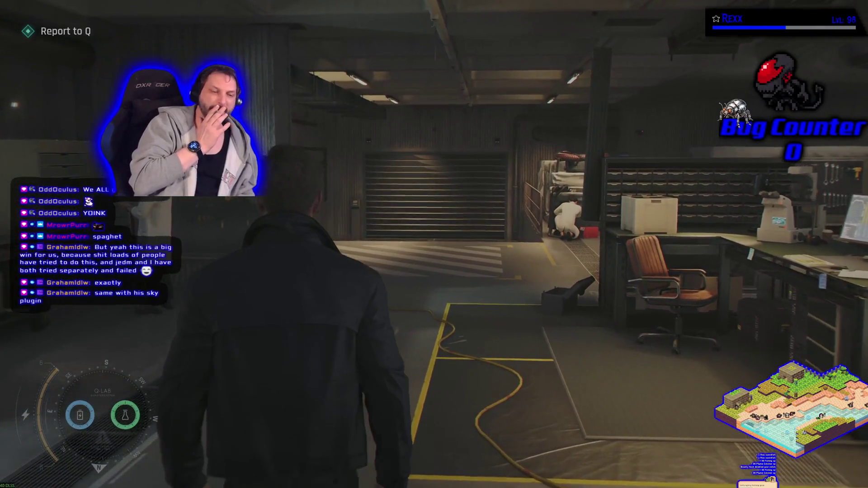
pyautogui.press('w')
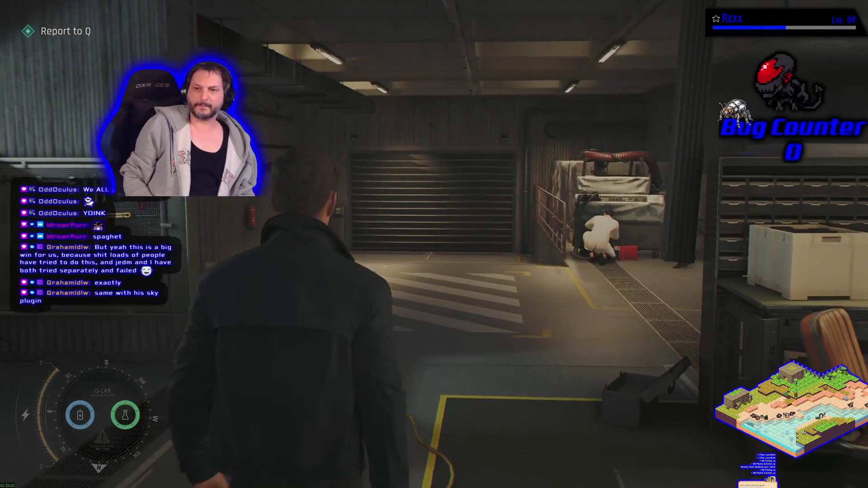
pyautogui.press('w')
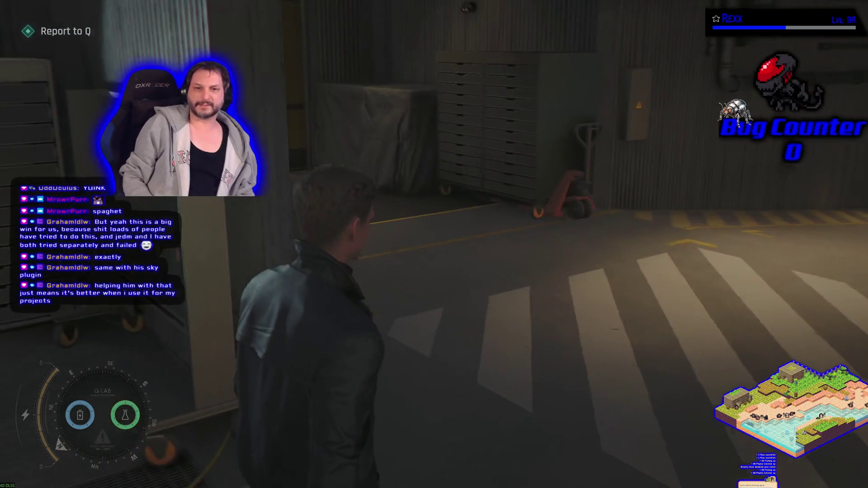
pyautogui.press('w')
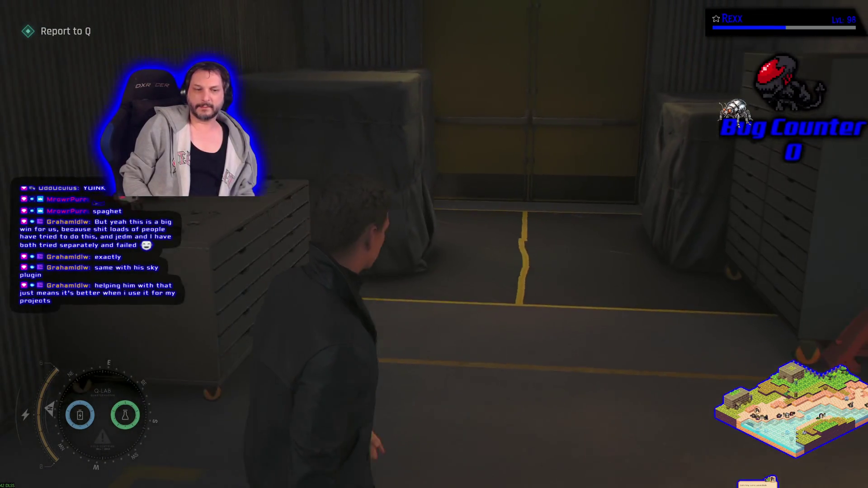
pyautogui.press('w')
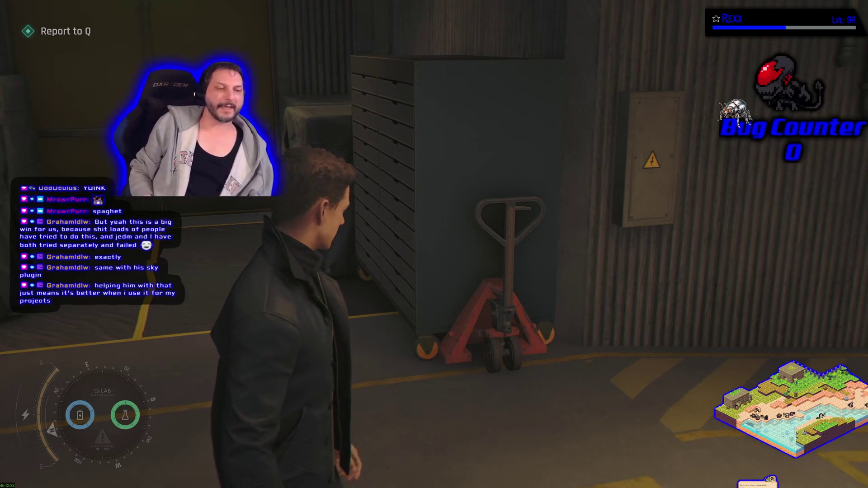
# Walk up to the shuttered garage door, then step over to the wall panel
pyautogui.press('w')
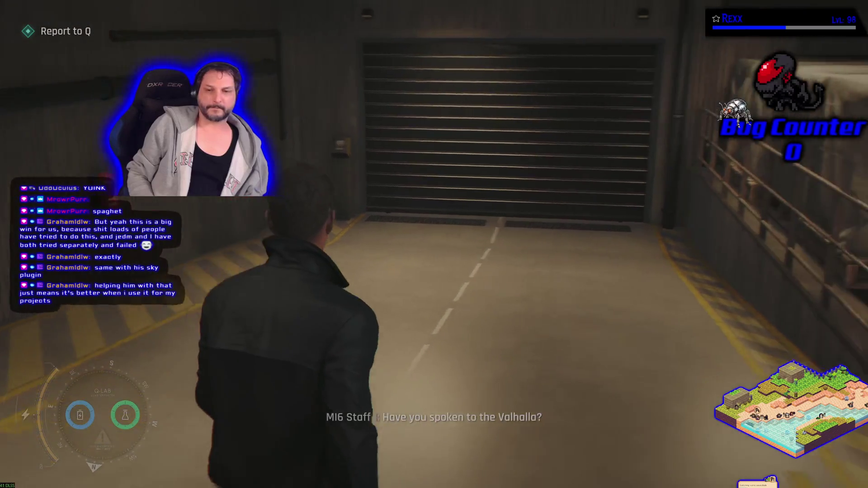
pyautogui.press('a')
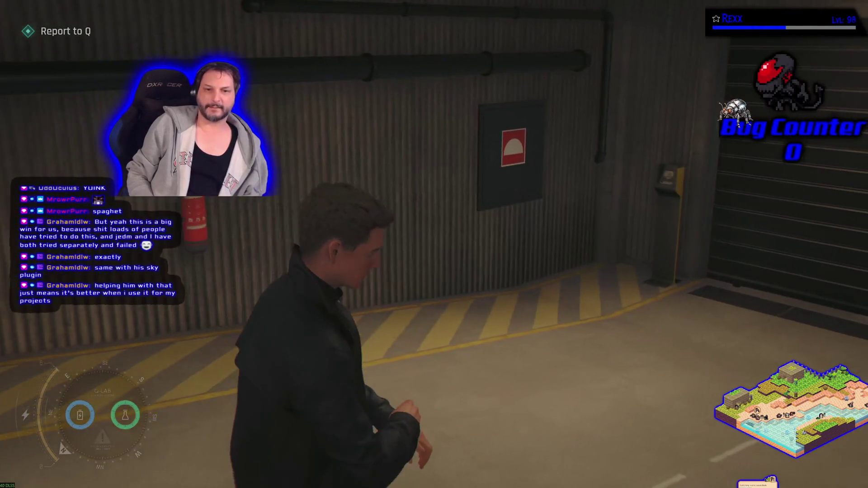
pyautogui.press('d')
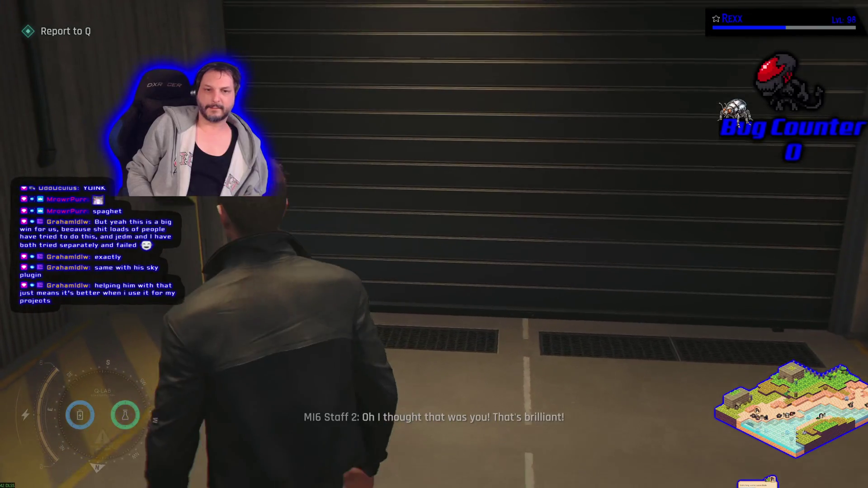
pyautogui.press('w')
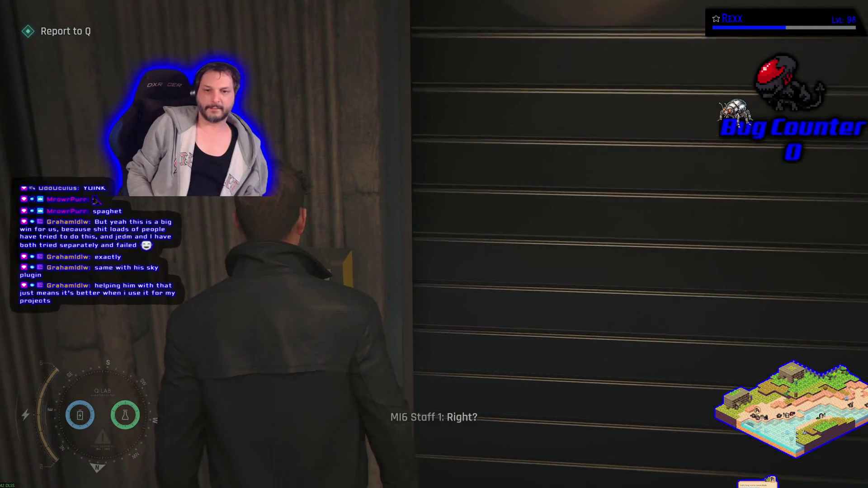
pyautogui.press('s')
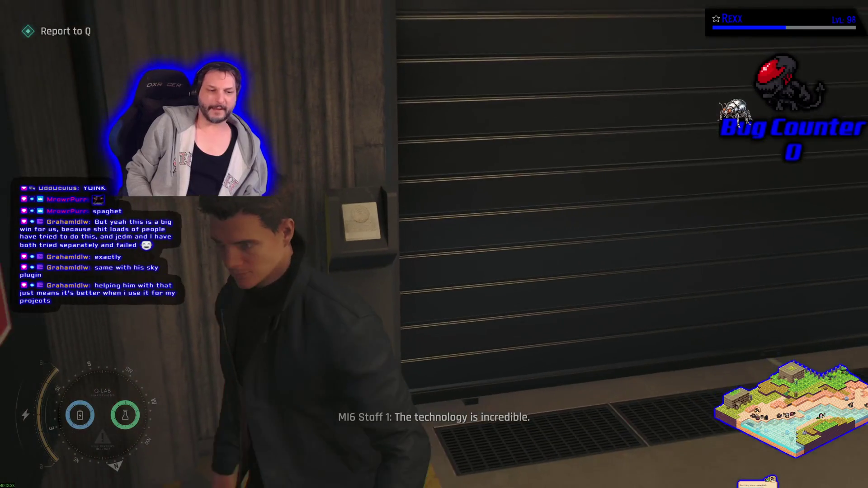
pyautogui.press('w')
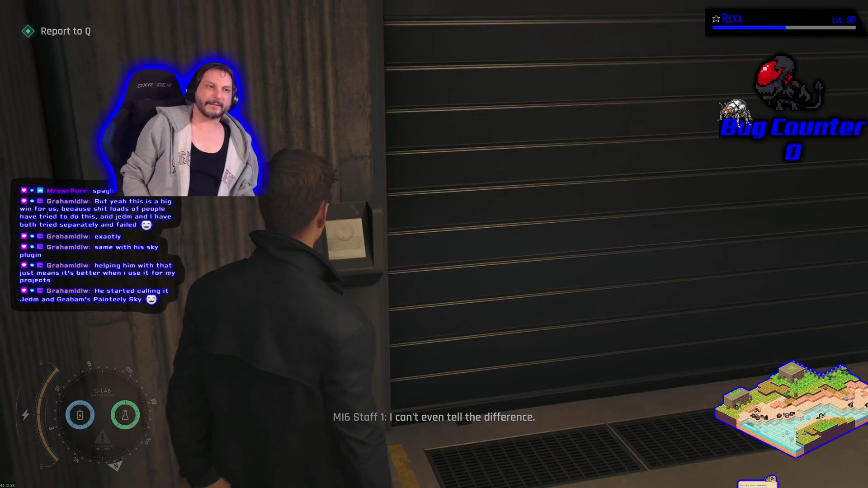
pyautogui.press('w')
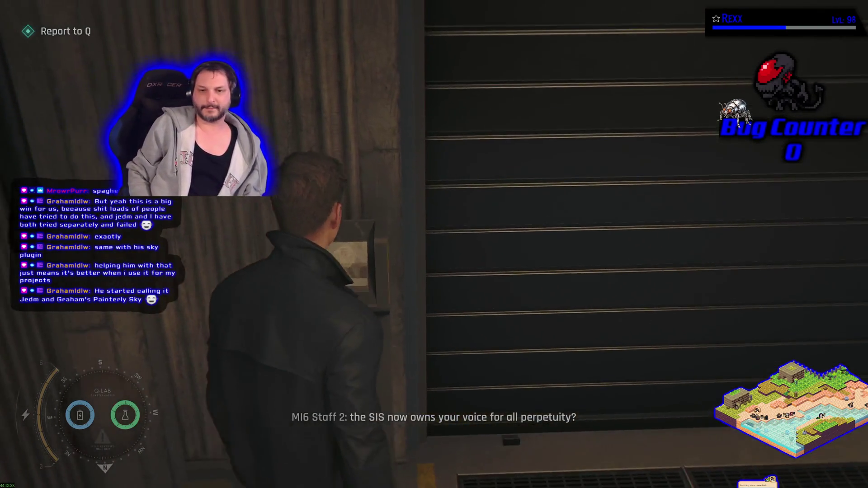
# Leave the wall panel and walk past the railing into the storage and office area
pyautogui.press('s')
pyautogui.press('w')
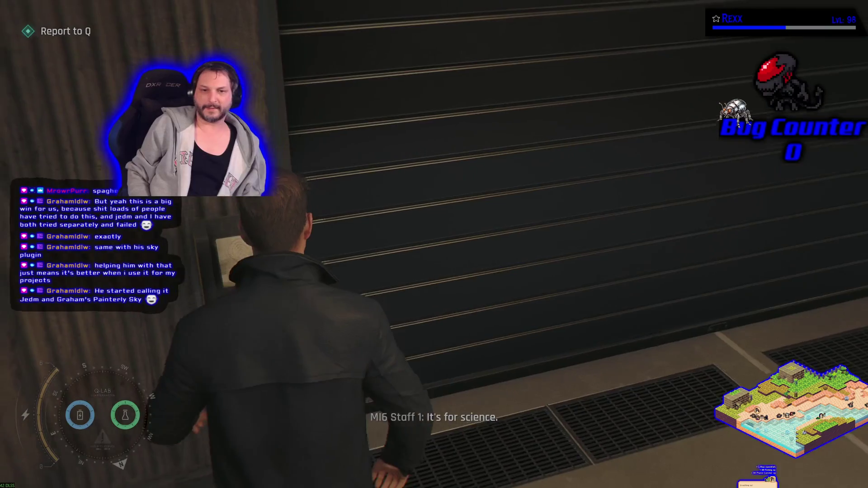
pyautogui.press('w')
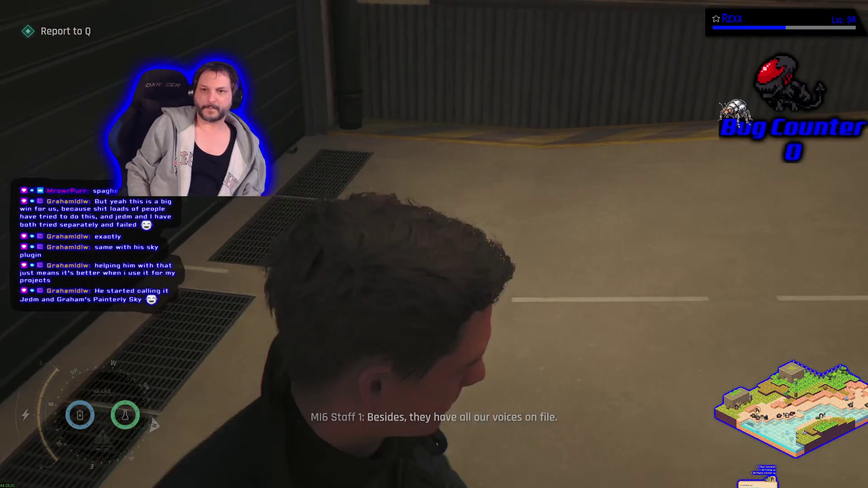
pyautogui.press('w')
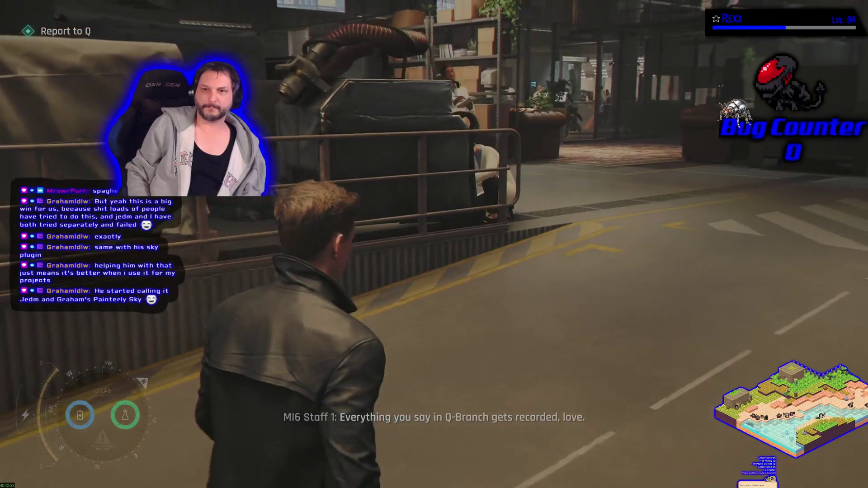
pyautogui.press('w')
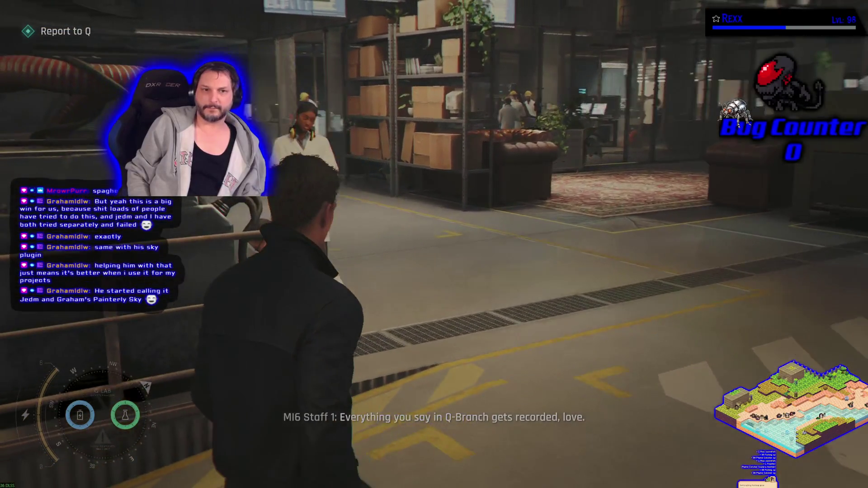
pyautogui.press('w')
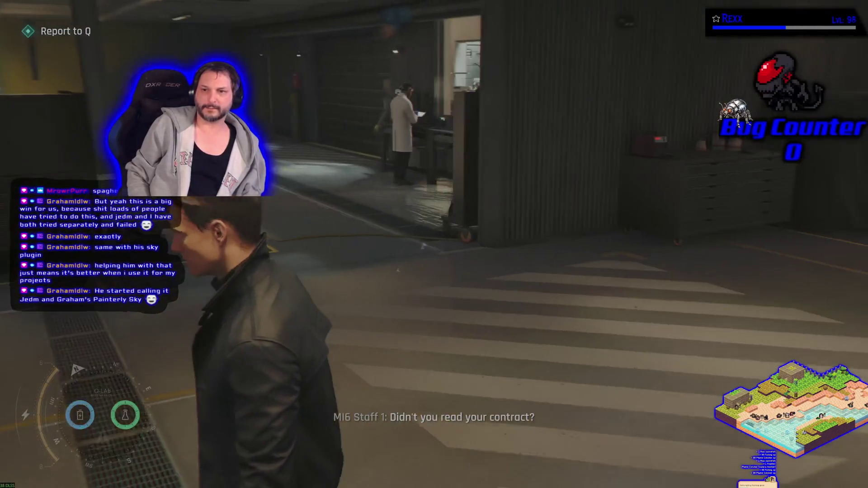
pyautogui.press('w')
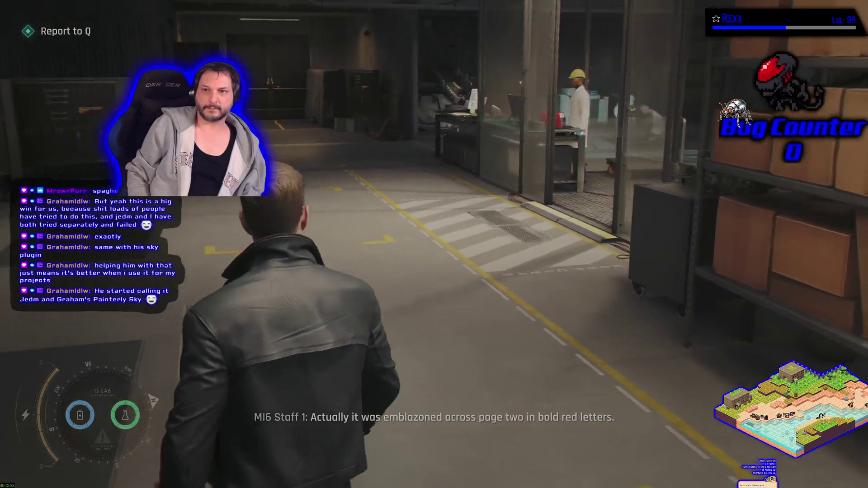
pyautogui.press('w')
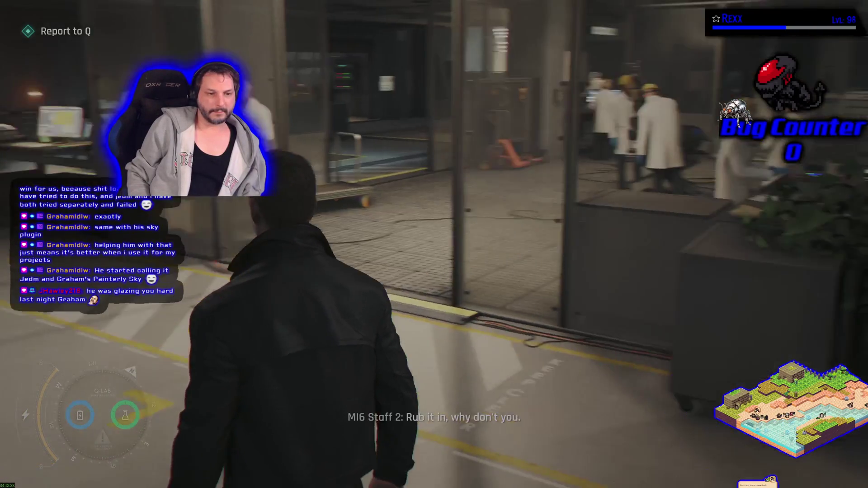
# Walk along the glass-walled lab, looking at the motorbike and its worker, then continue on
pyautogui.press('w')
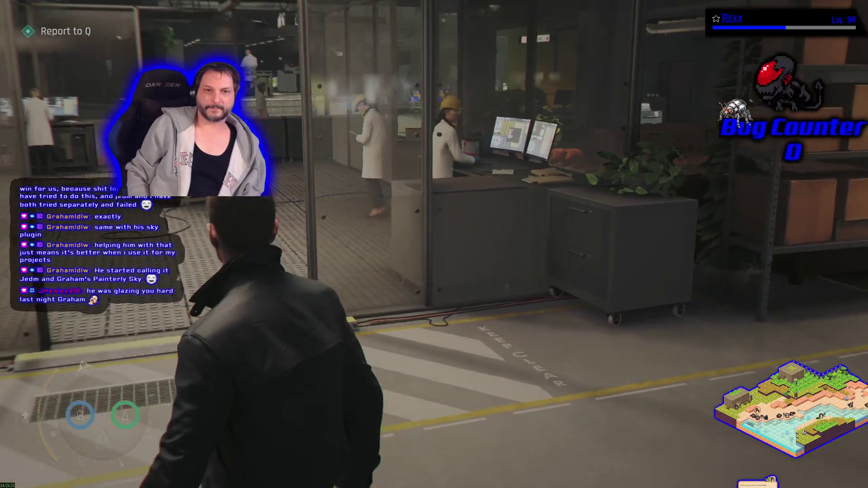
pyautogui.press('w')
pyautogui.press('w')
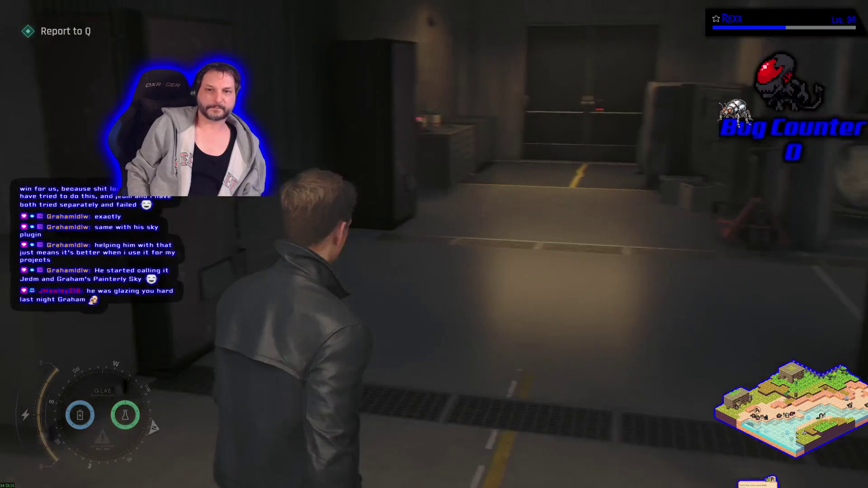
pyautogui.press('w')
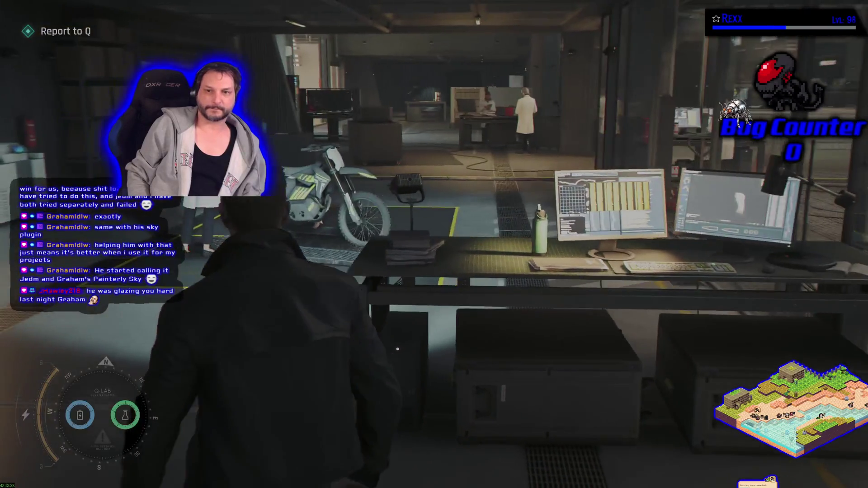
pyautogui.press('w')
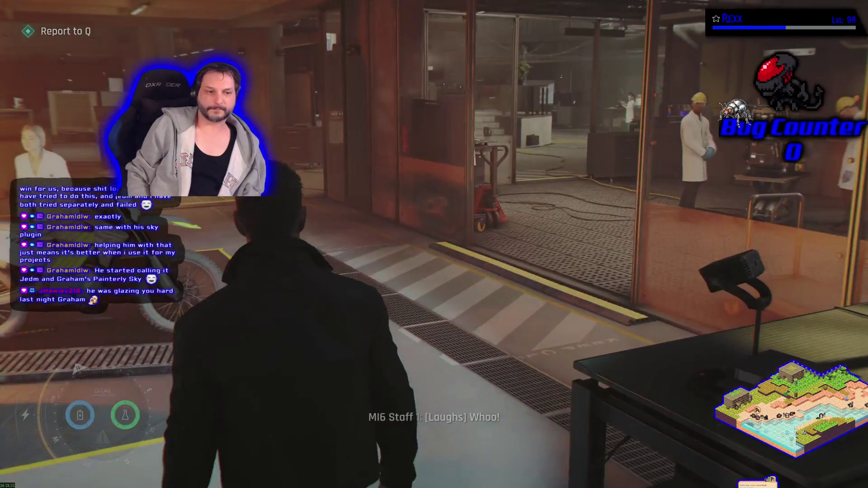
pyautogui.press('w')
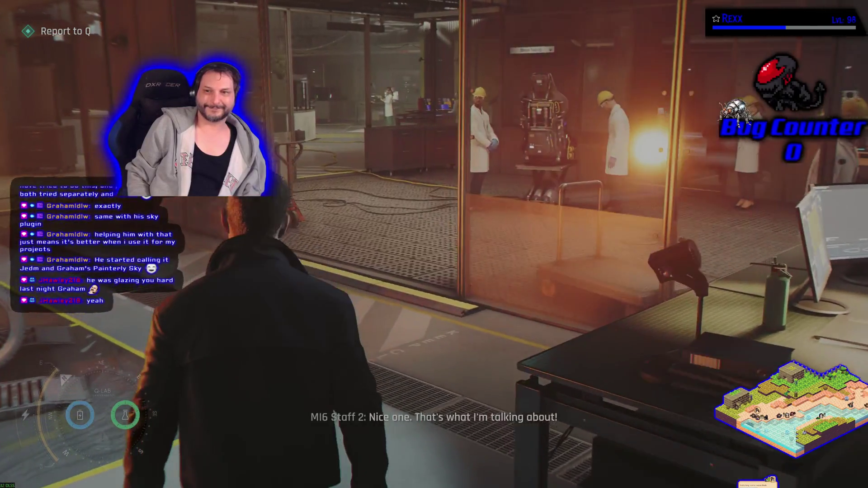
pyautogui.press('w')
pyautogui.press('w')
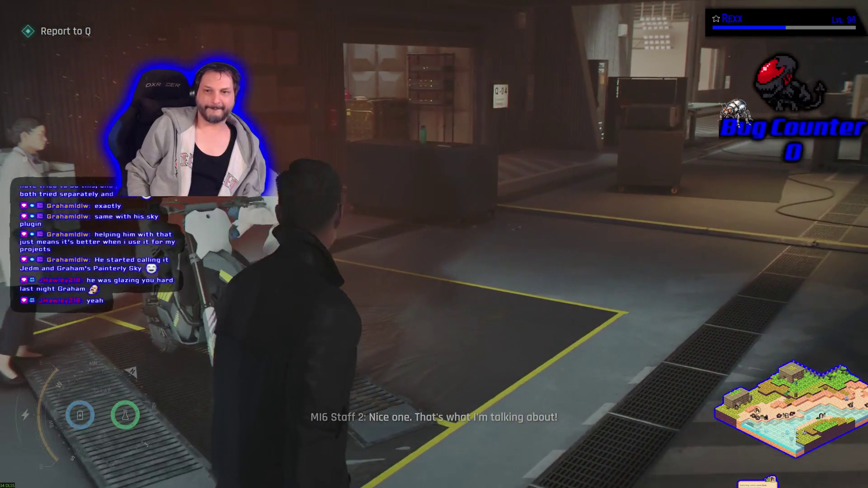
pyautogui.press('w')
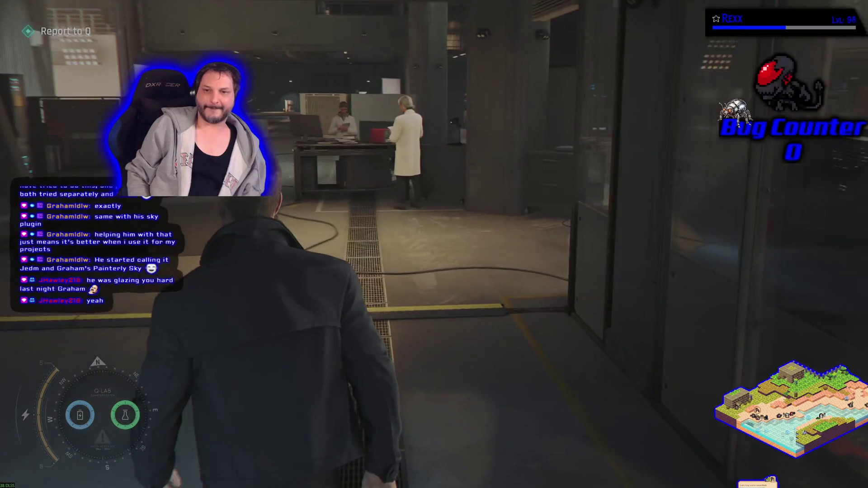
pyautogui.press('w')
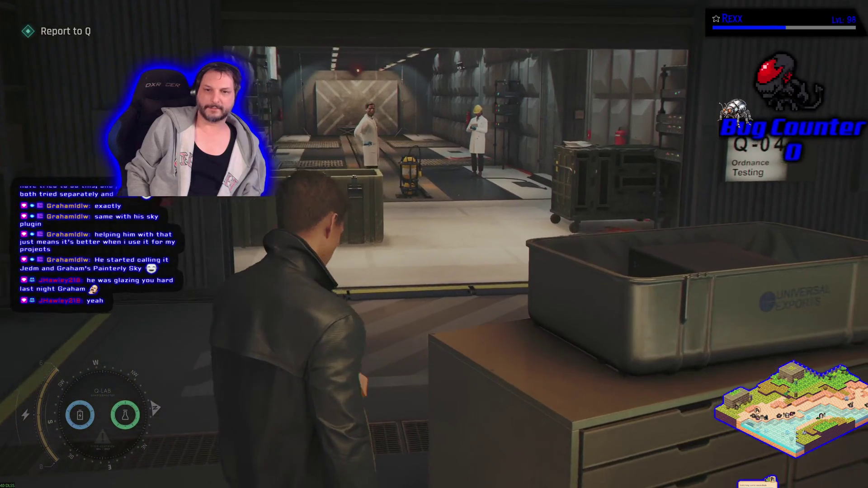
# Cross past the curved counter and green-canister bench to the steps below the Stress Testing platform
pyautogui.press('w')
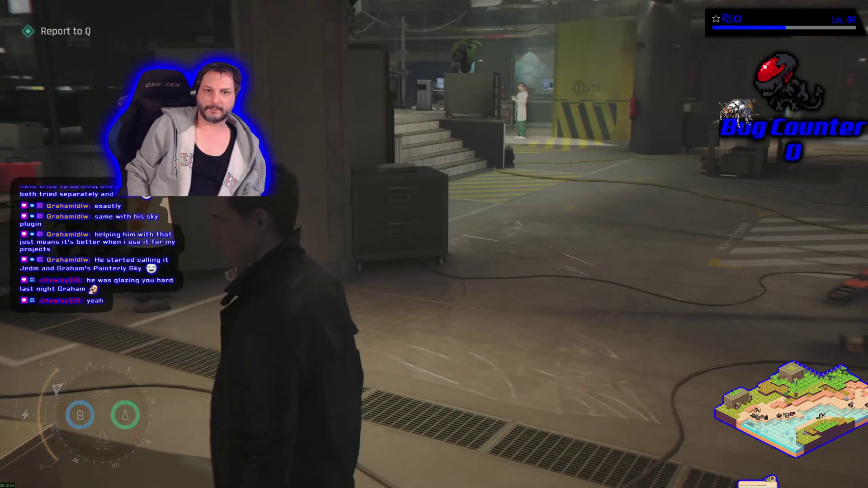
pyautogui.press('w')
pyautogui.press('w')
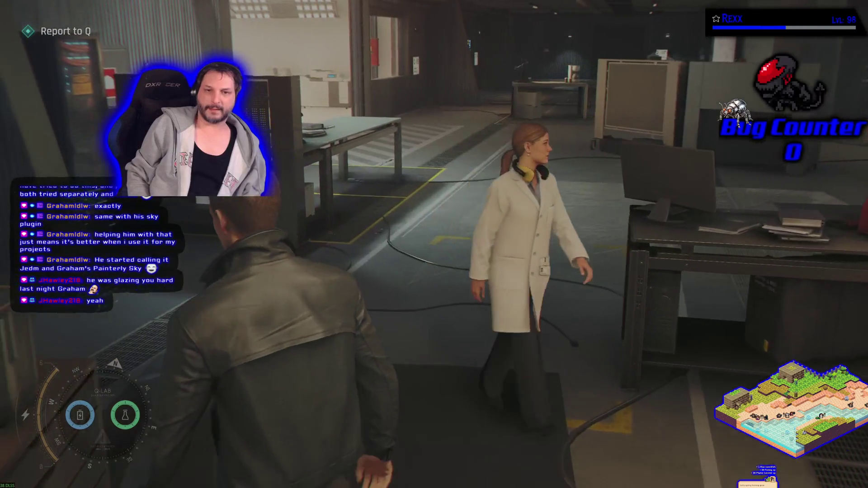
pyautogui.press('w')
pyautogui.press('w')
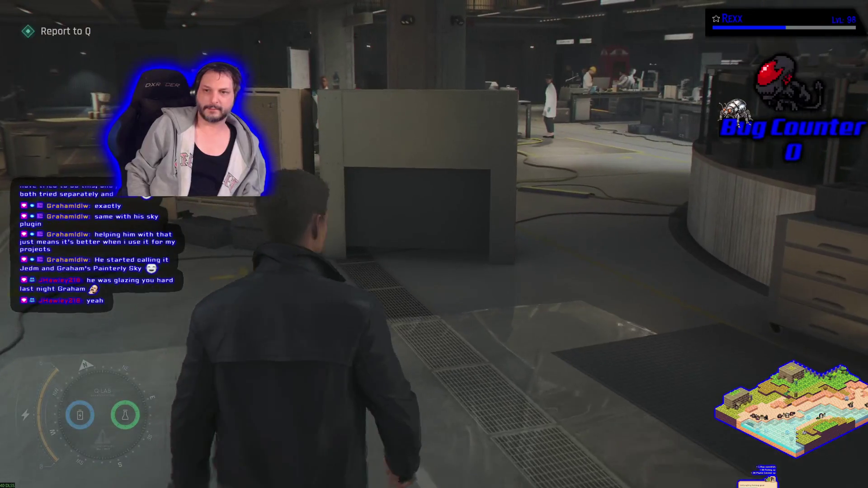
pyautogui.press('w')
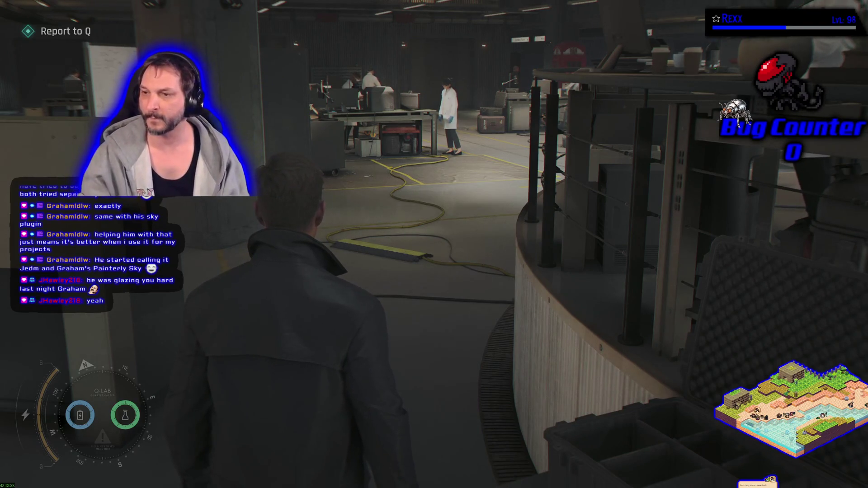
pyautogui.press('w')
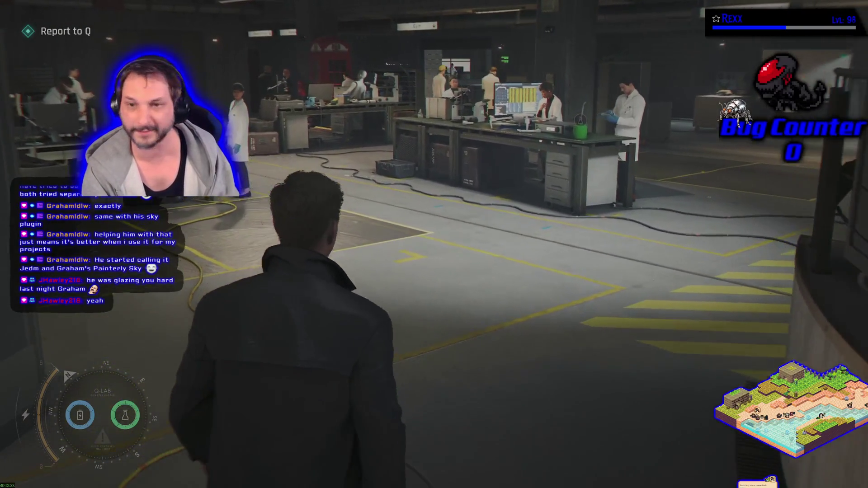
pyautogui.press('w')
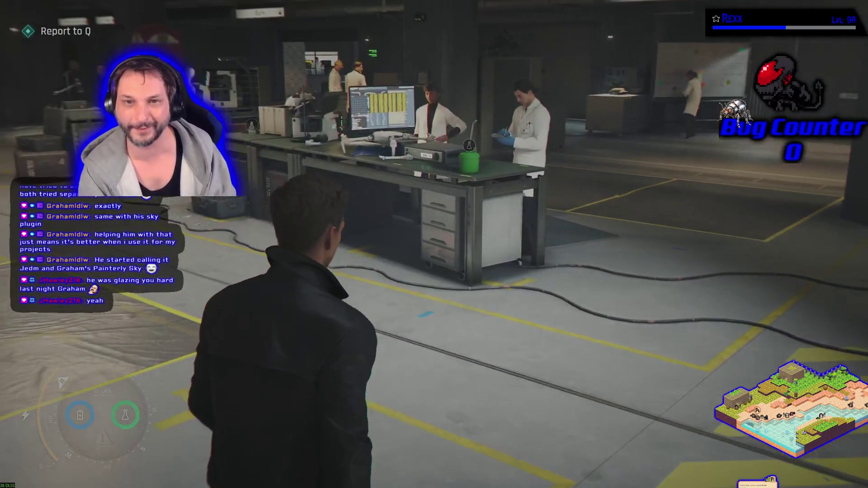
pyautogui.press('w')
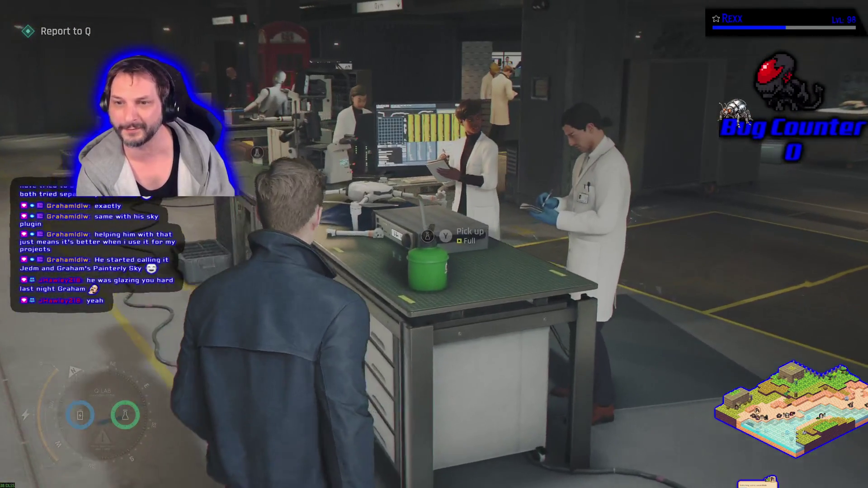
pyautogui.press('a')
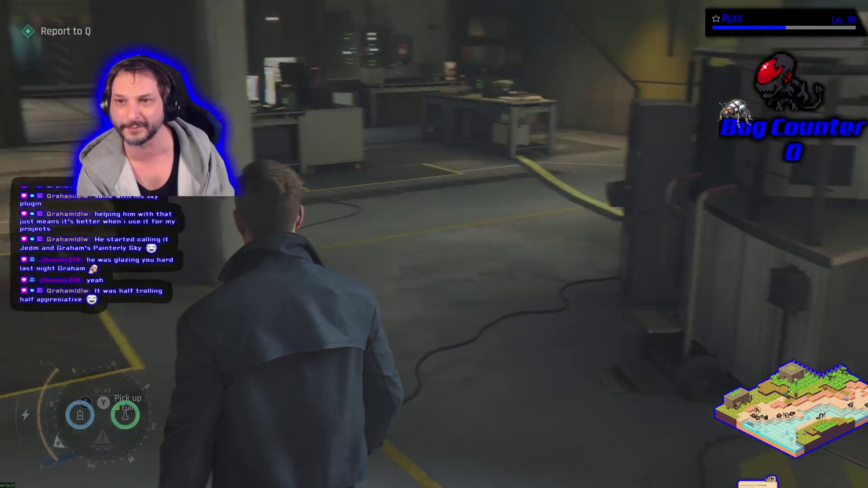
pyautogui.press('w')
pyautogui.press('w')
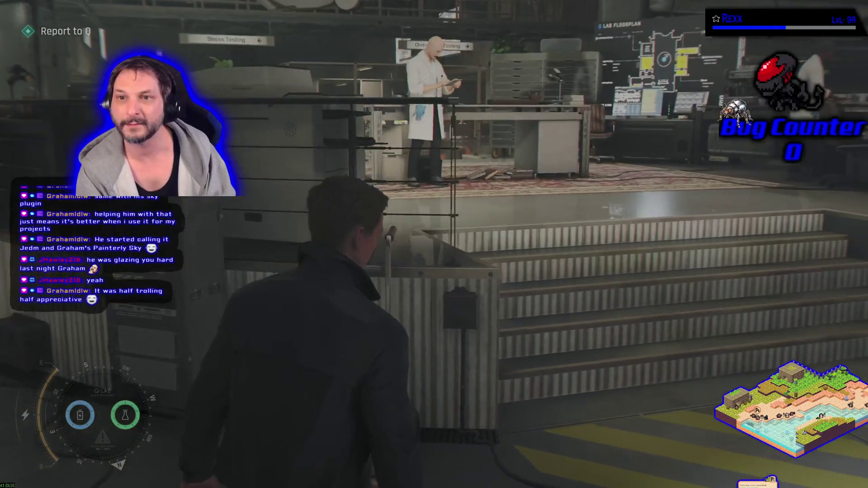
pyautogui.press('w')
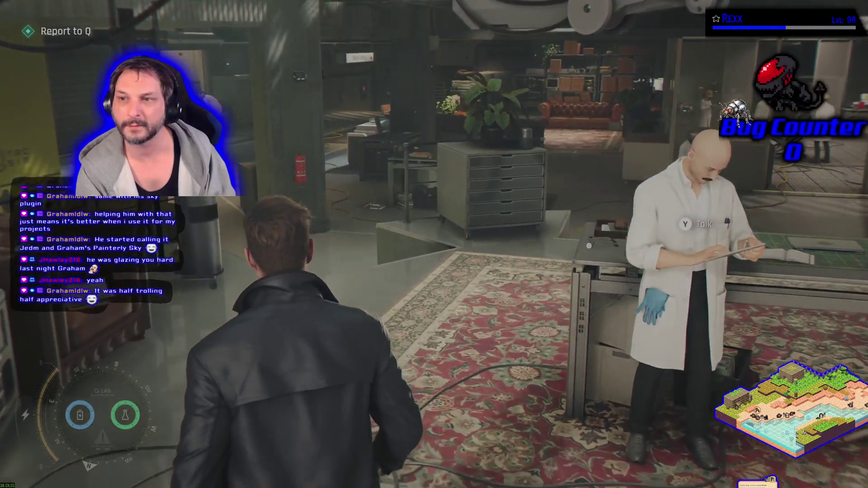
# Move from Q to the table with the glasses and aim the gadget wheel at the copier
pyautogui.press('w')
pyautogui.press('a')
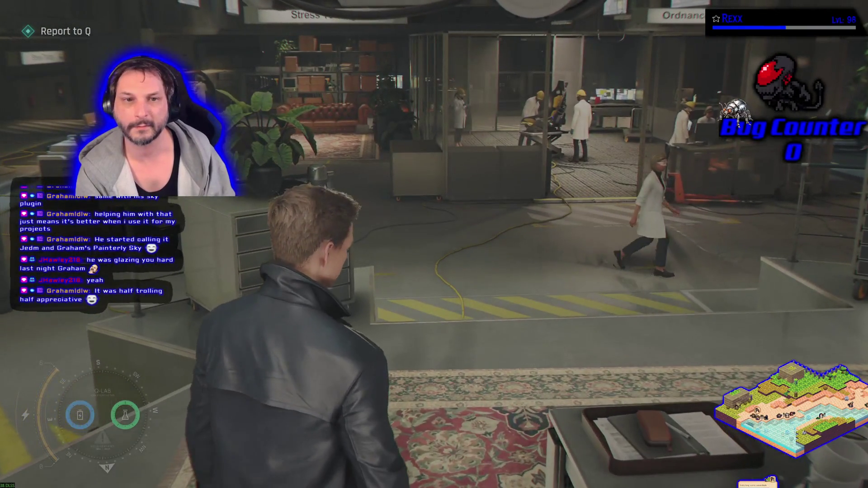
pyautogui.press('d')
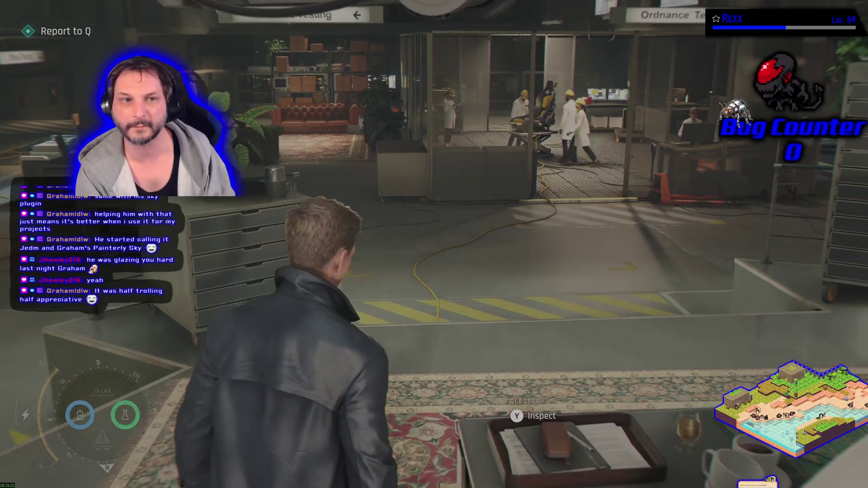
pyautogui.press('Tab')
pyautogui.press('s')
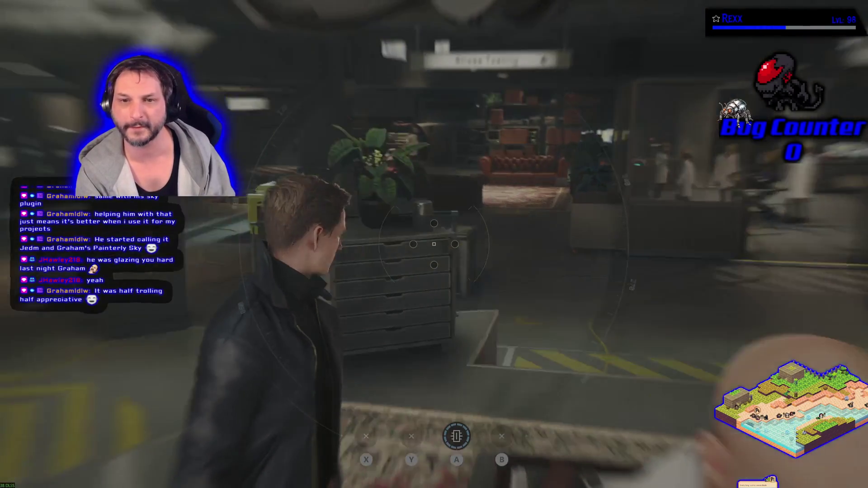
pyautogui.press('a')
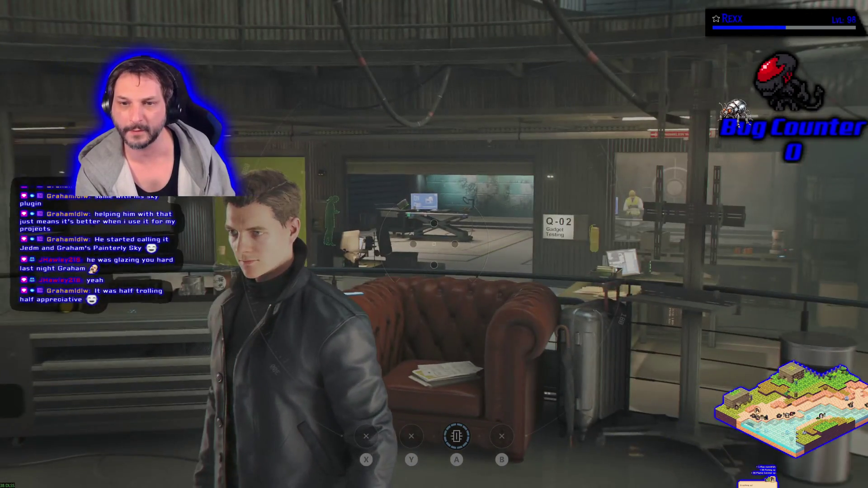
pyautogui.press('a')
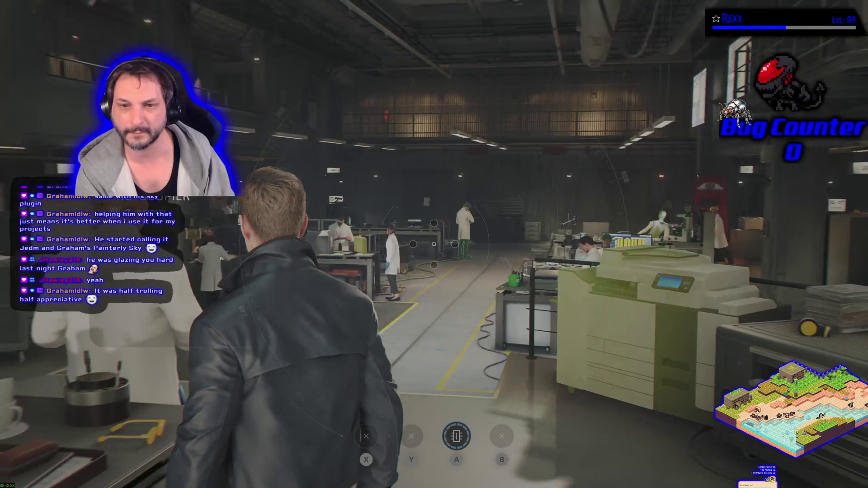
# Turn past the filing cabinet and whiteboard and walk toward the Q-04 Ordnance Testing room
pyautogui.press('d')
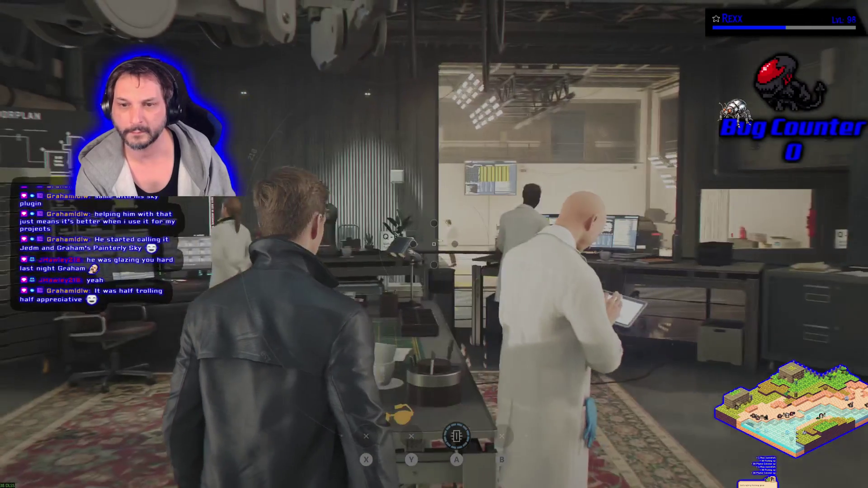
pyautogui.press('a')
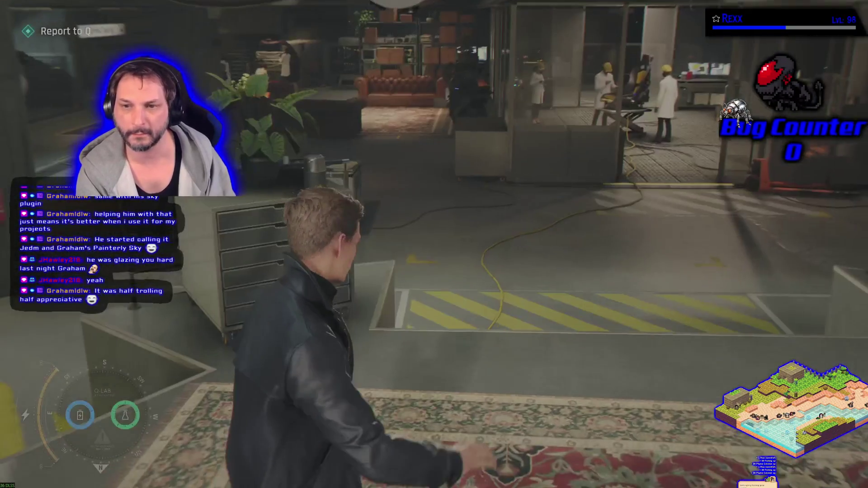
pyautogui.press('d')
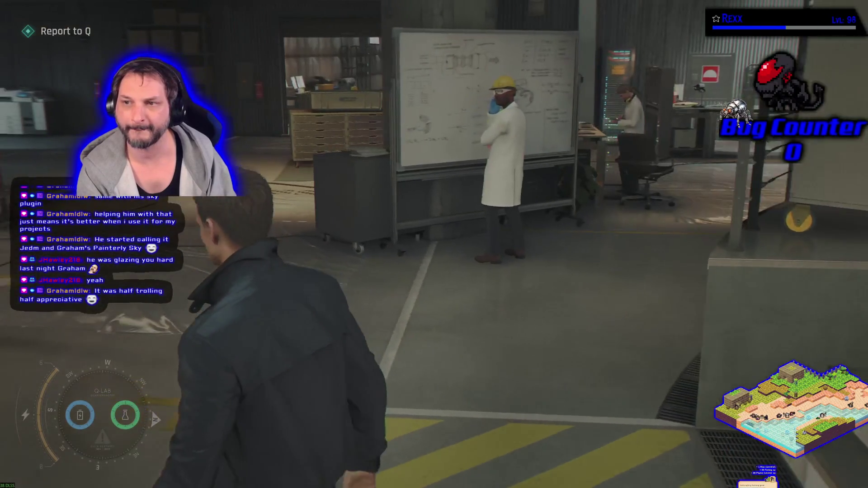
pyautogui.press('a')
pyautogui.press('d')
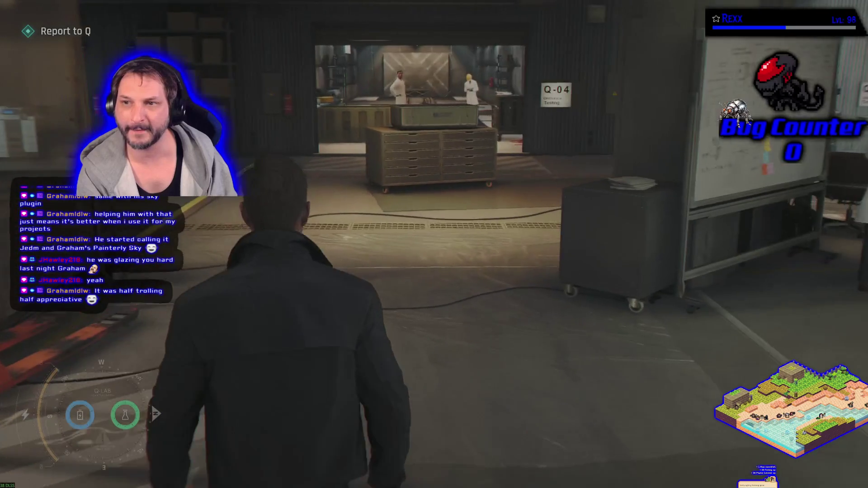
pyautogui.press('w')
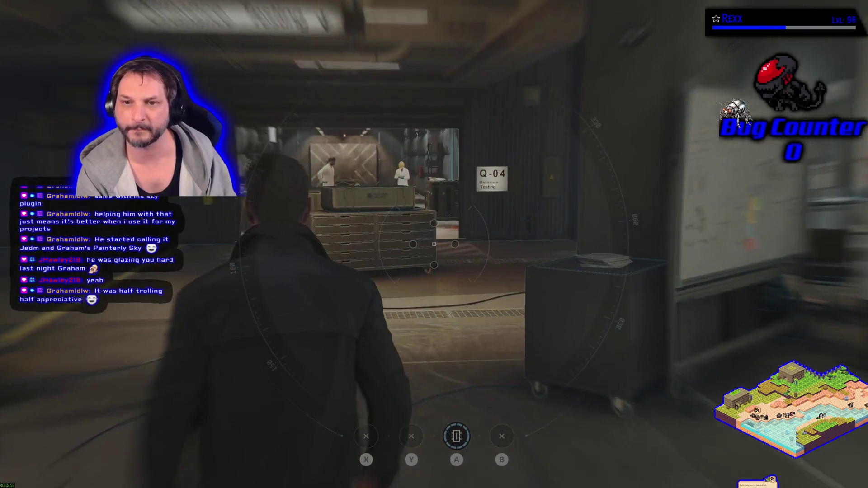
pyautogui.press('w')
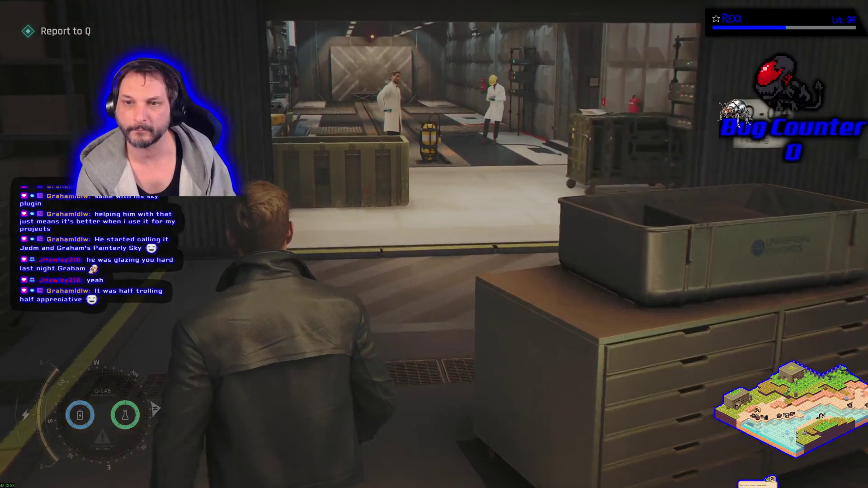
# Walk along the glass-walled motorbike lab and out past the shelves toward the crouching scientist
pyautogui.press('a')
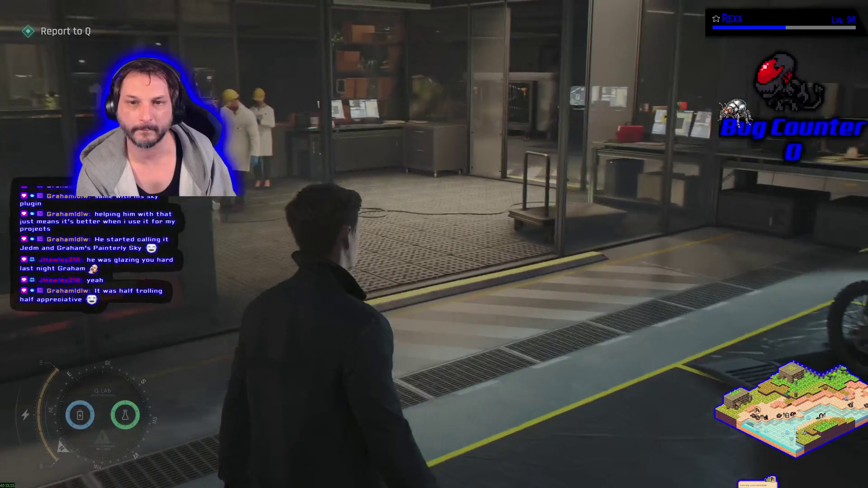
pyautogui.press('w')
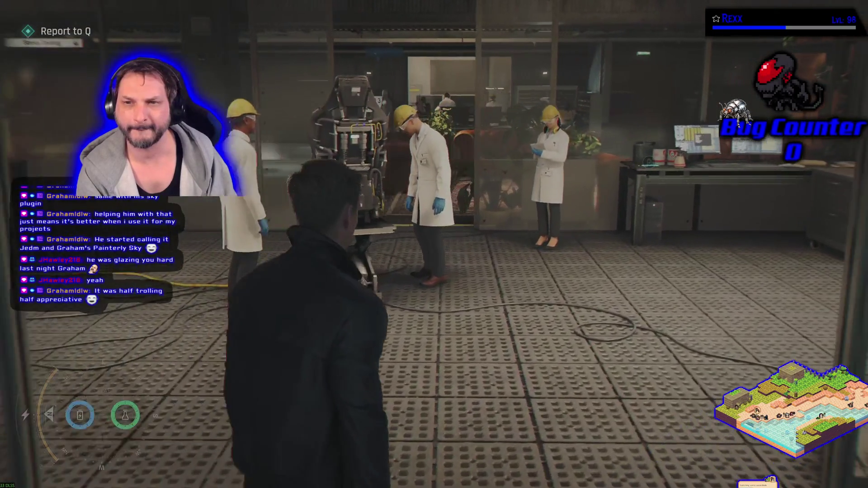
pyautogui.press('w')
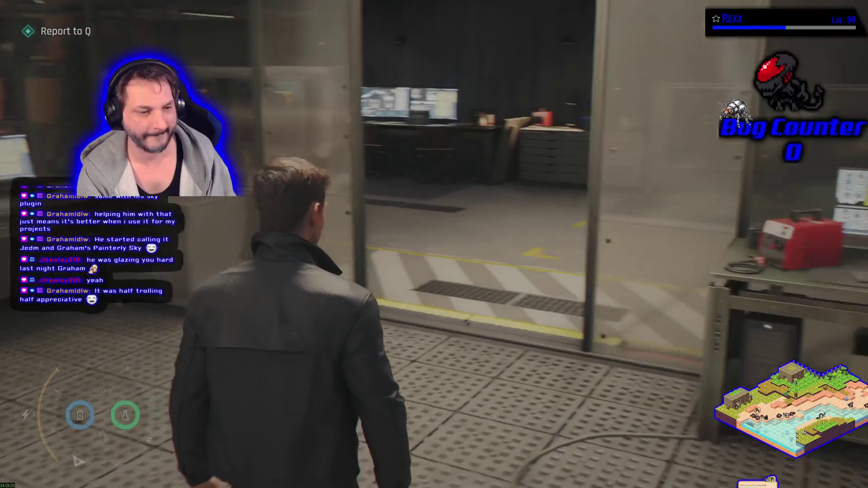
pyautogui.press('a')
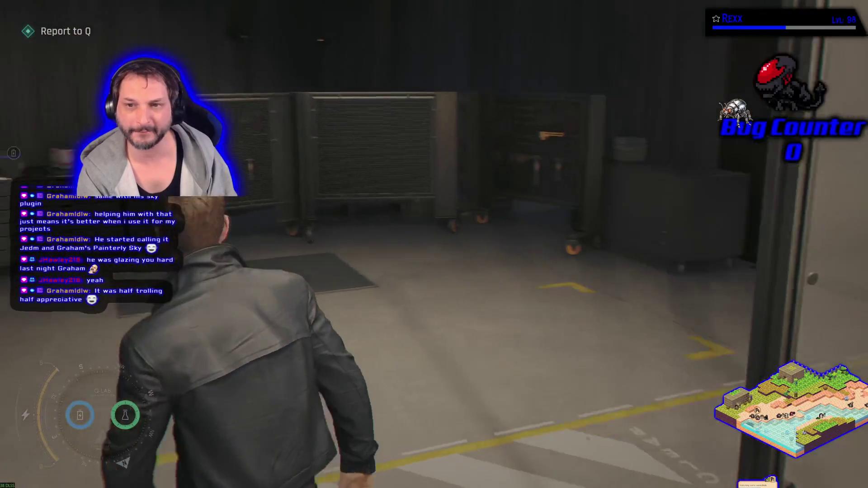
pyautogui.press('w')
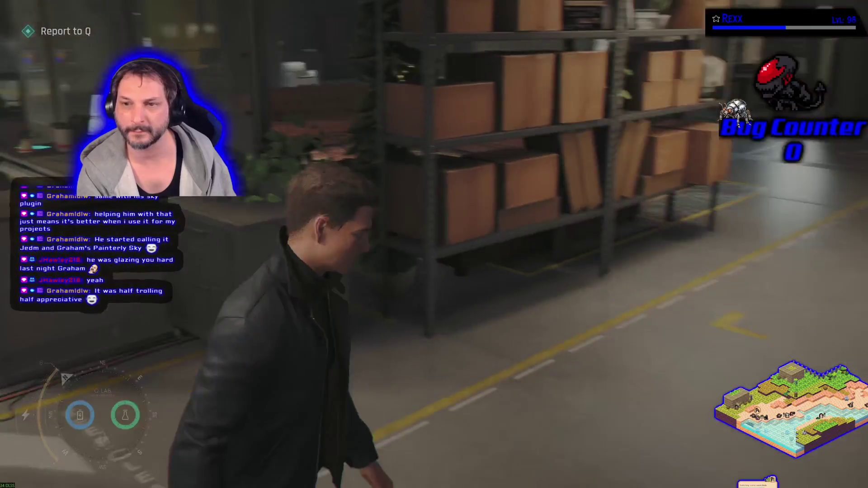
pyautogui.press('a')
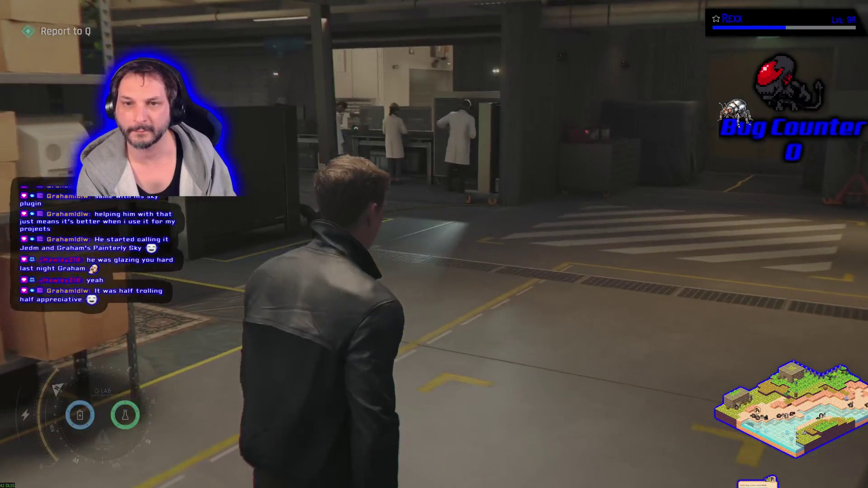
pyautogui.press('w')
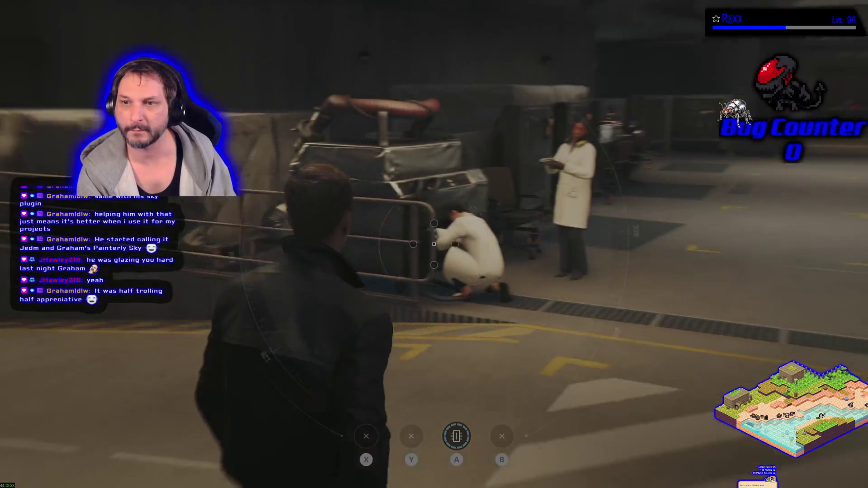
# Walk past the crouching scientist and the staff discussing ECU delay and trigger sensors toward Q-07
pyautogui.press('w')
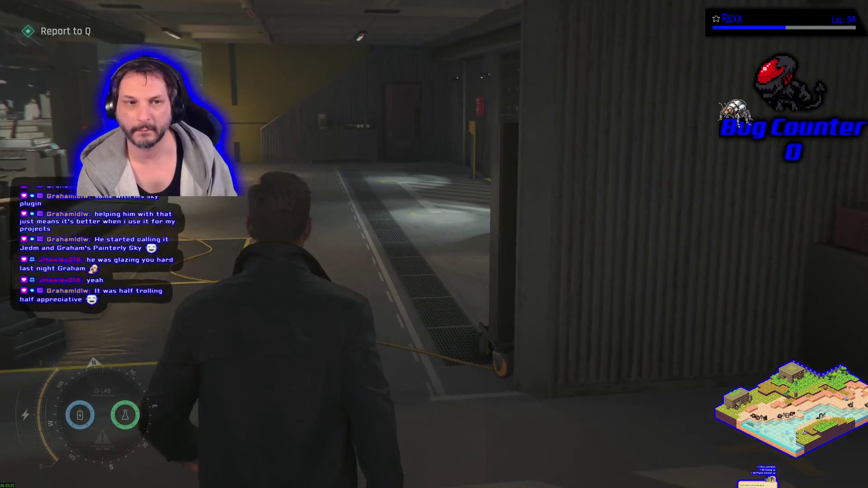
pyautogui.press('w')
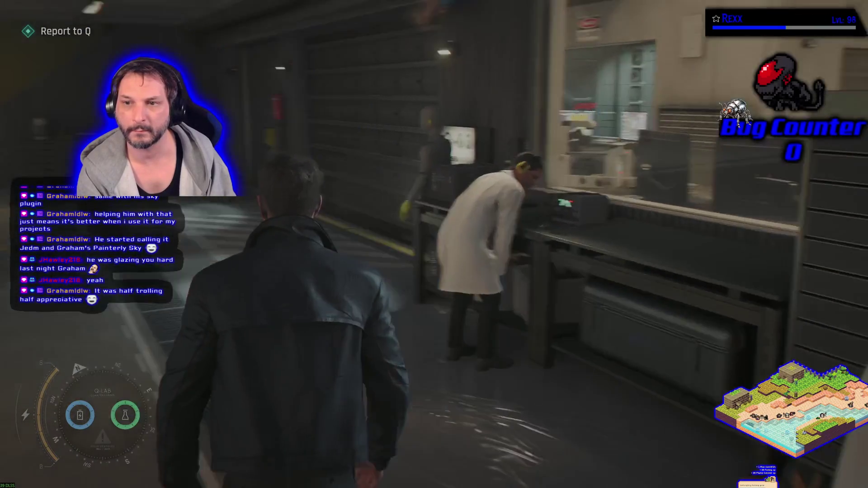
pyautogui.press('w')
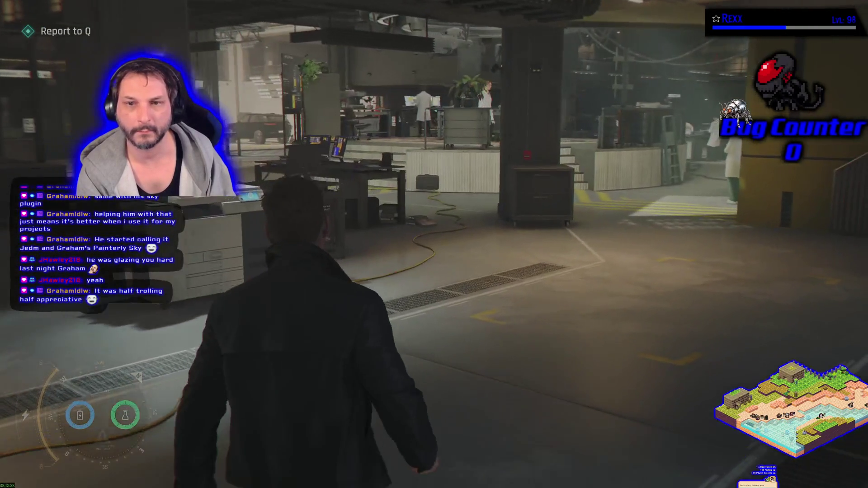
pyautogui.press('w')
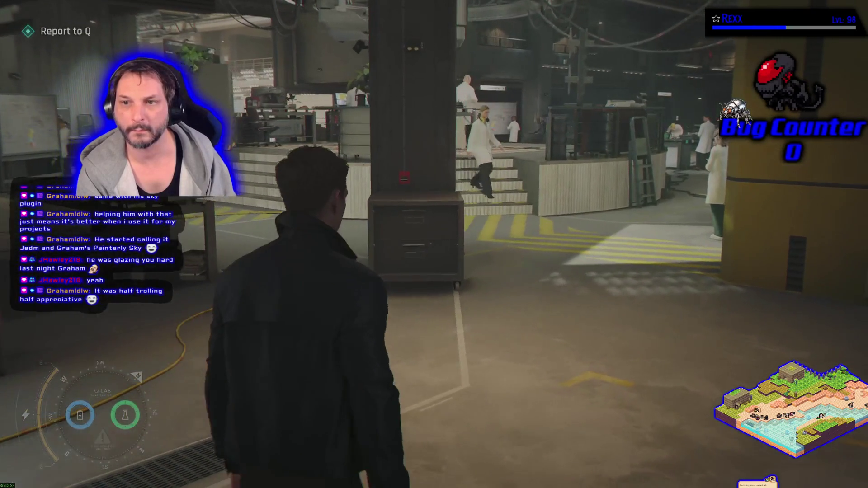
pyautogui.press('w')
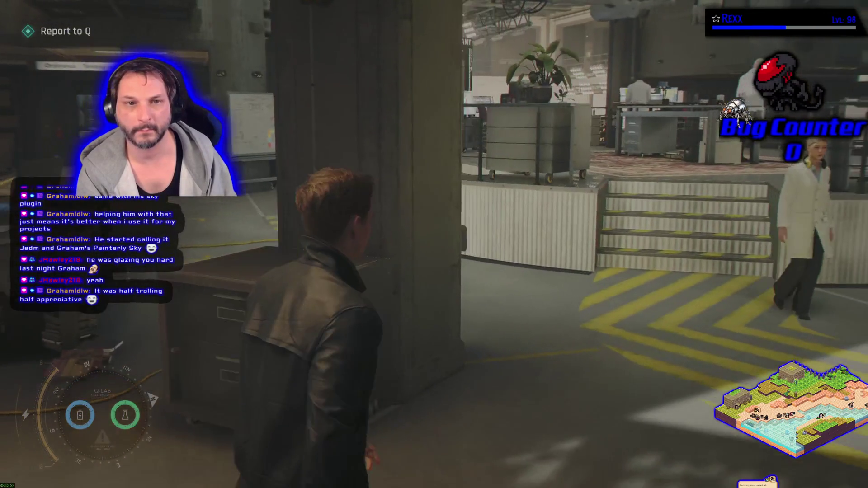
pyautogui.press('w')
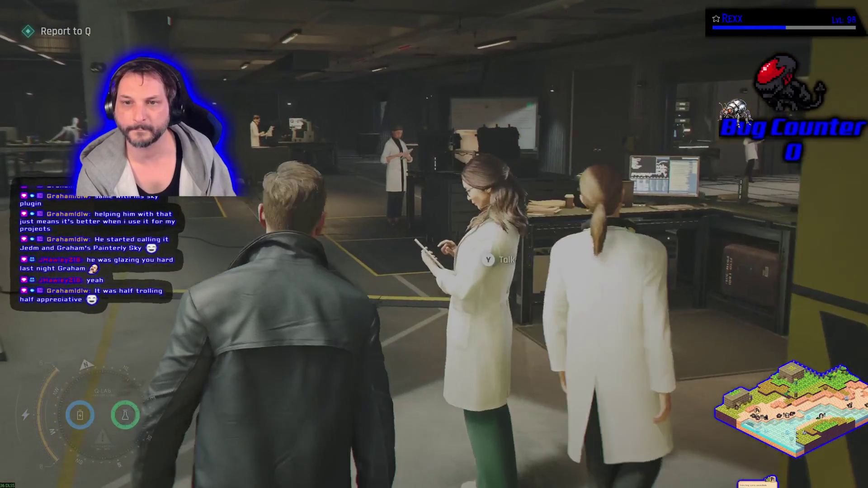
pyautogui.press('w')
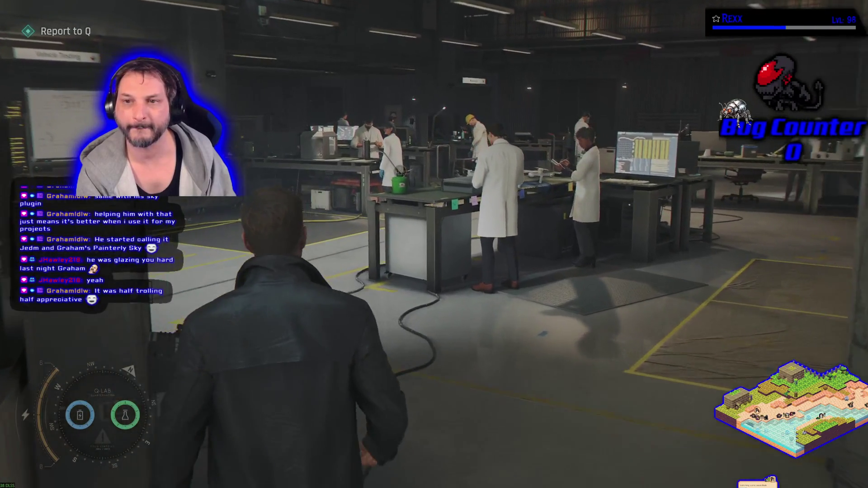
pyautogui.press('w')
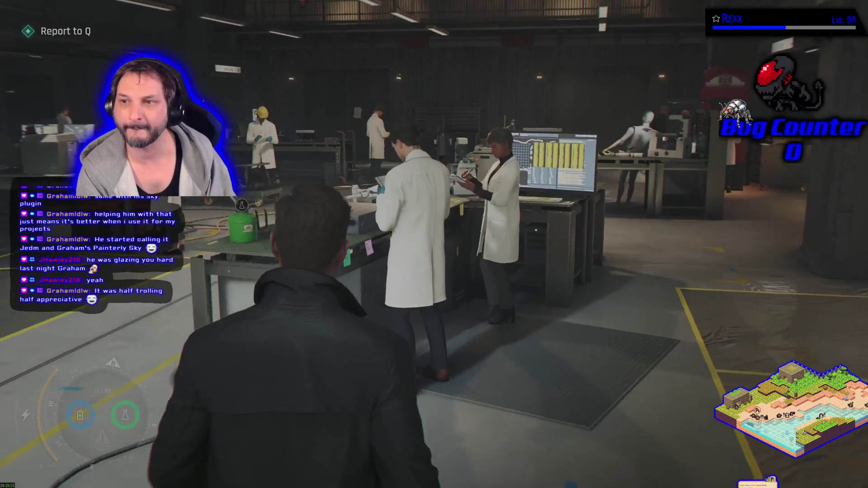
pyautogui.press('w')
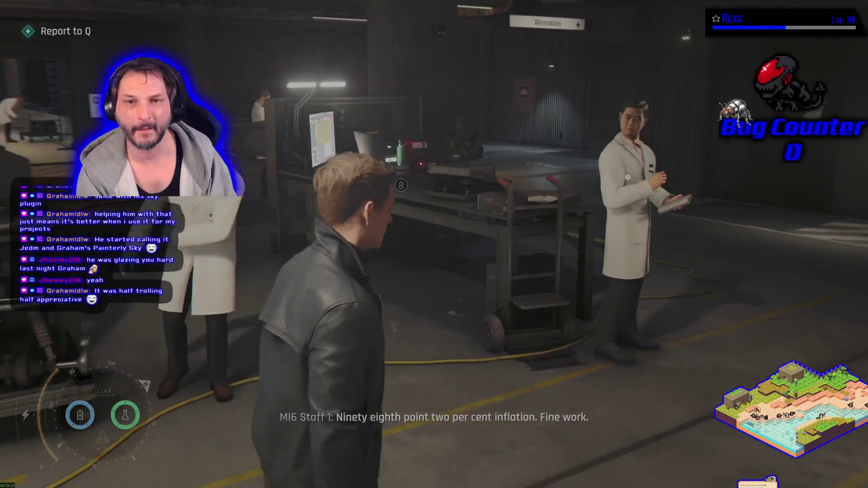
pyautogui.press('w')
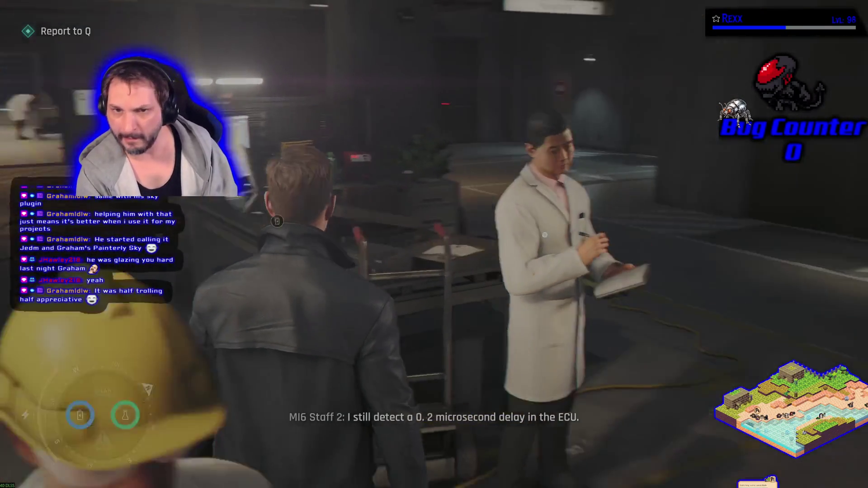
pyautogui.press('w')
pyautogui.press('w')
# Reach the Q-07 Wearables door, open it with E, and walk in to the blue-gowned mannequin
pyautogui.press('w')
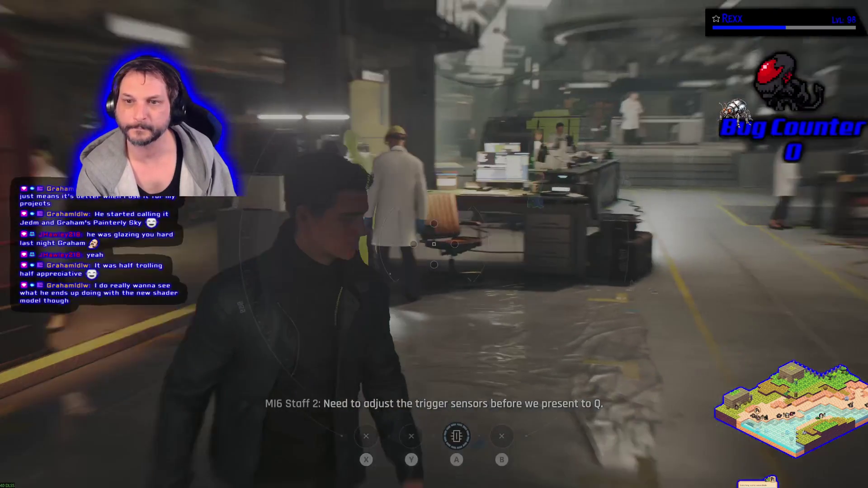
pyautogui.press('w')
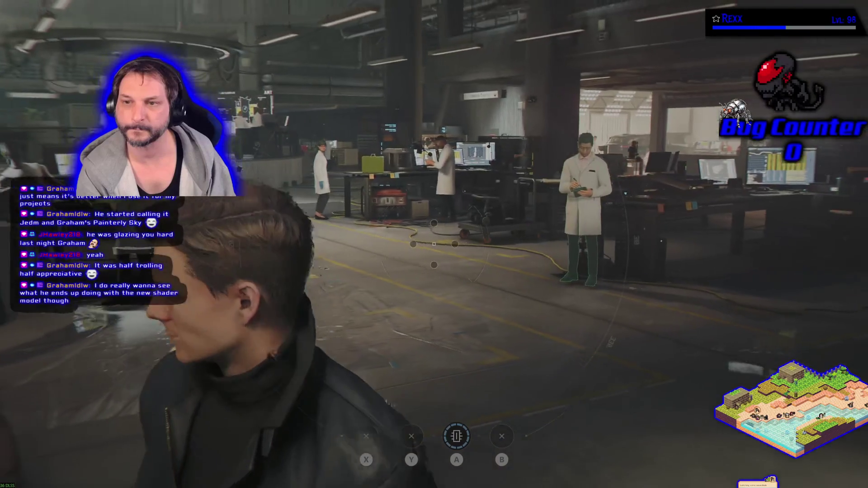
pyautogui.press('w')
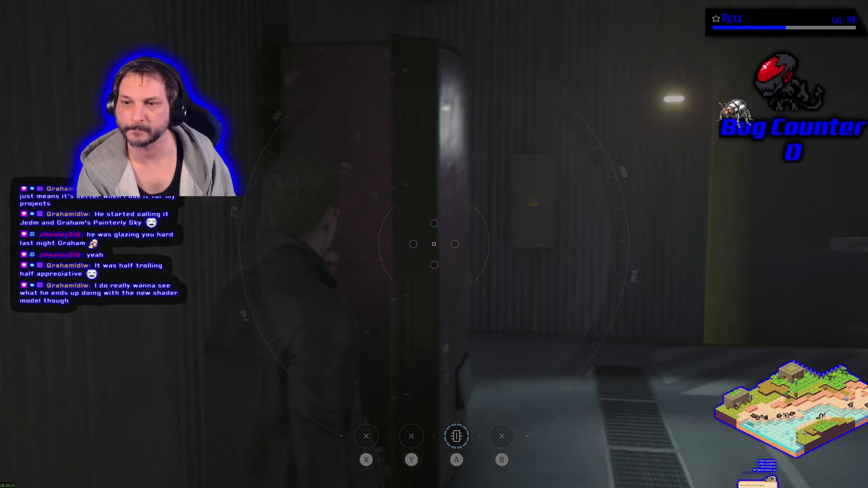
pyautogui.press('w')
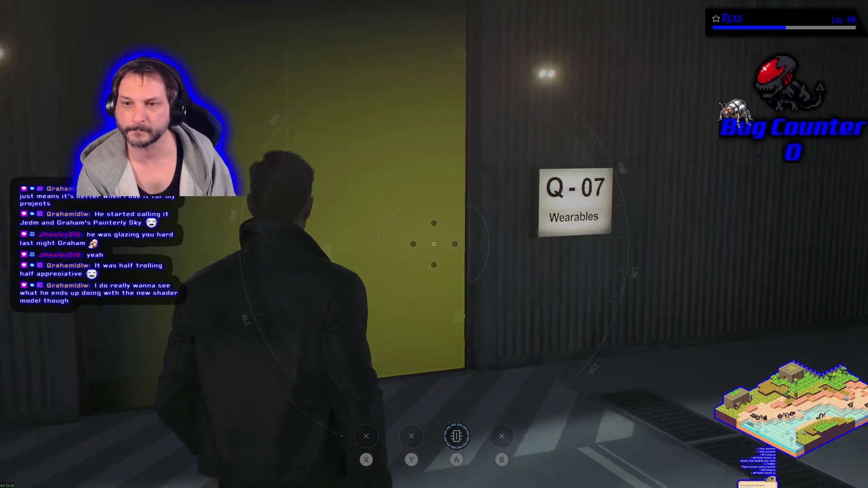
pyautogui.press('w')
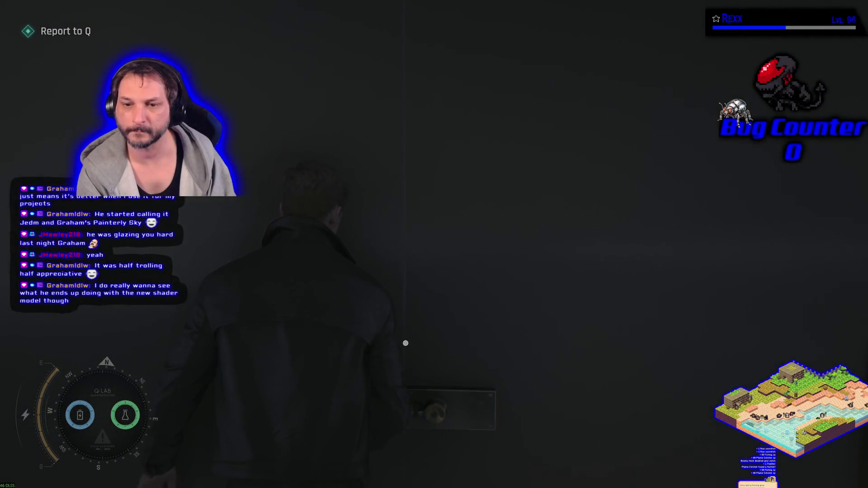
pyautogui.press('e')
pyautogui.press('w')
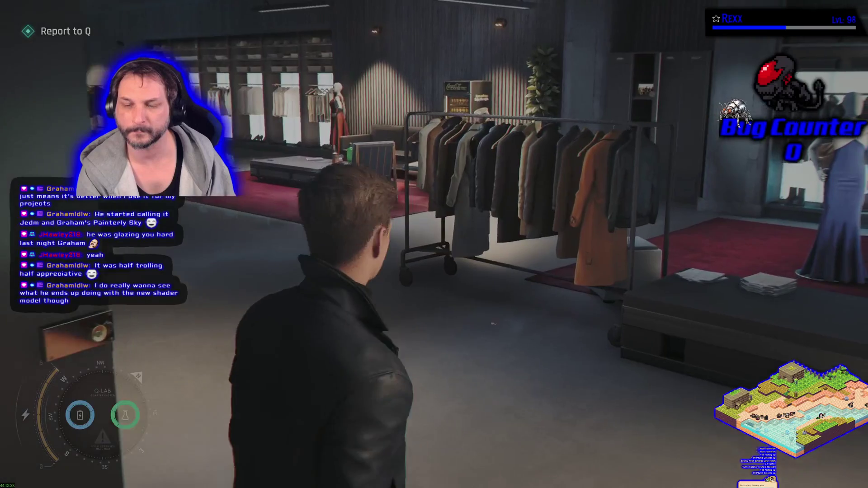
pyautogui.press('w')
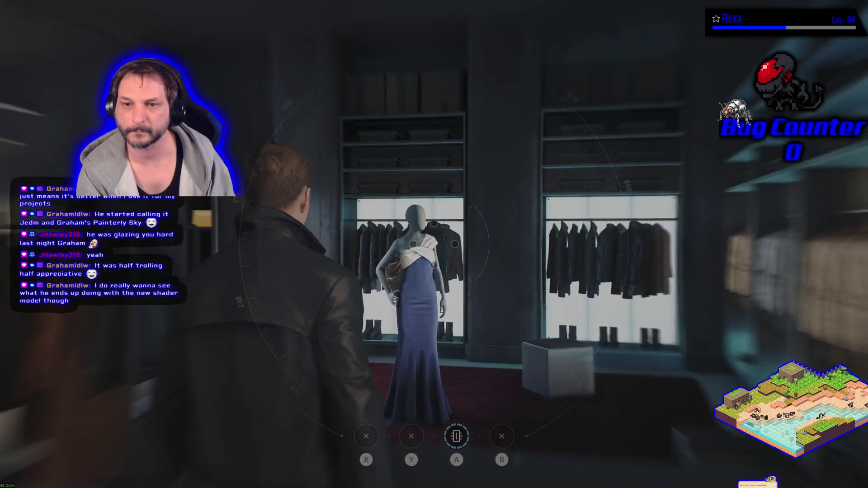
pyautogui.press('w')
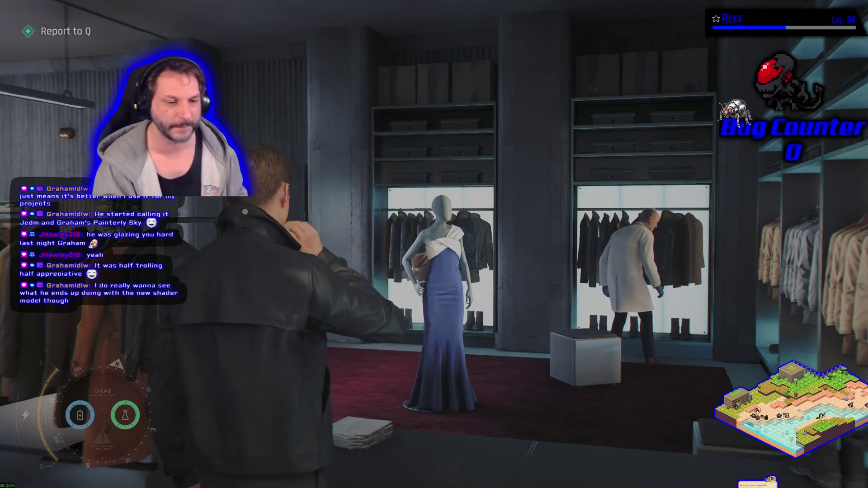
# Walk past the scientist, clothing racks and boutique mannequin to the lockers
pyautogui.press('w')
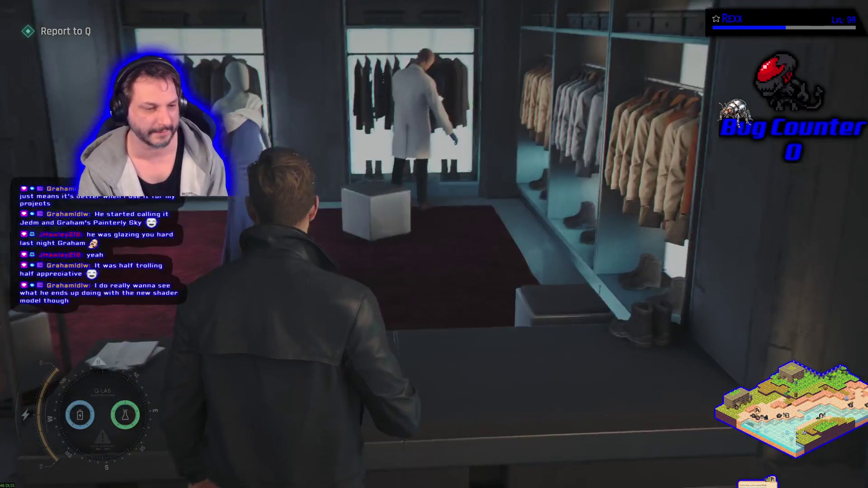
pyautogui.press('w')
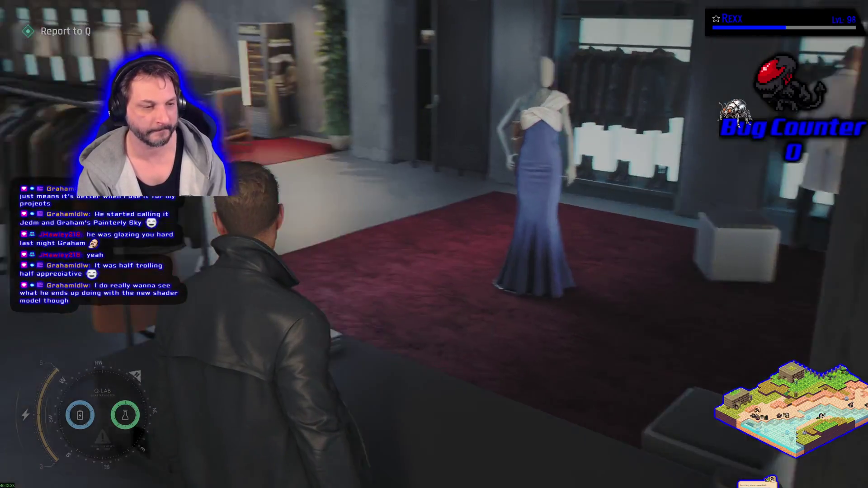
pyautogui.press('w')
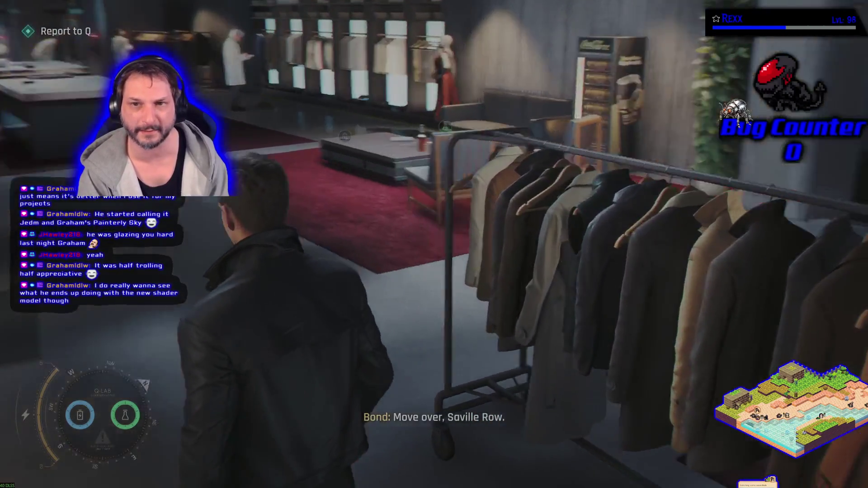
pyautogui.press('w')
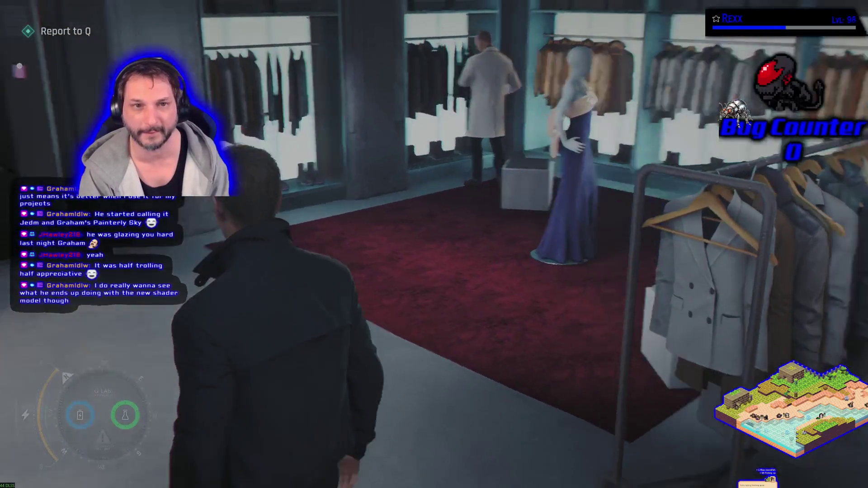
pyautogui.press('w')
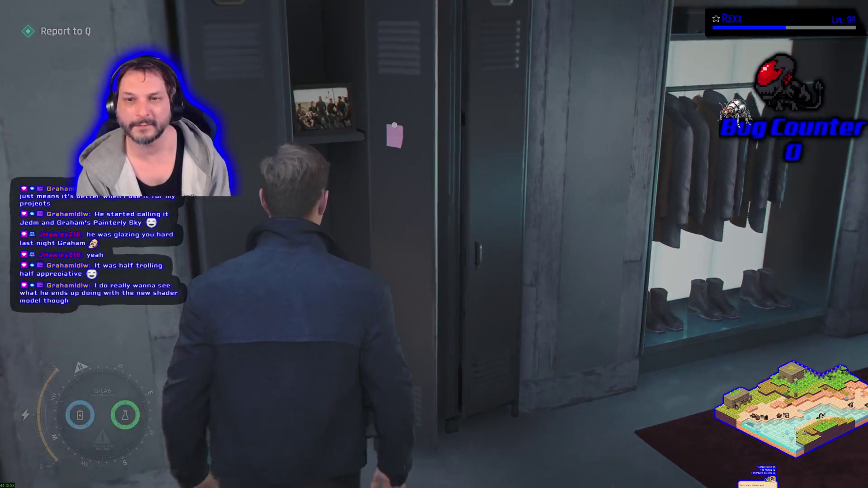
# Inspect the locker's phone-number sticky note and the Malta recruits group photo, then walk to the lounge coffee table
pyautogui.press('e')
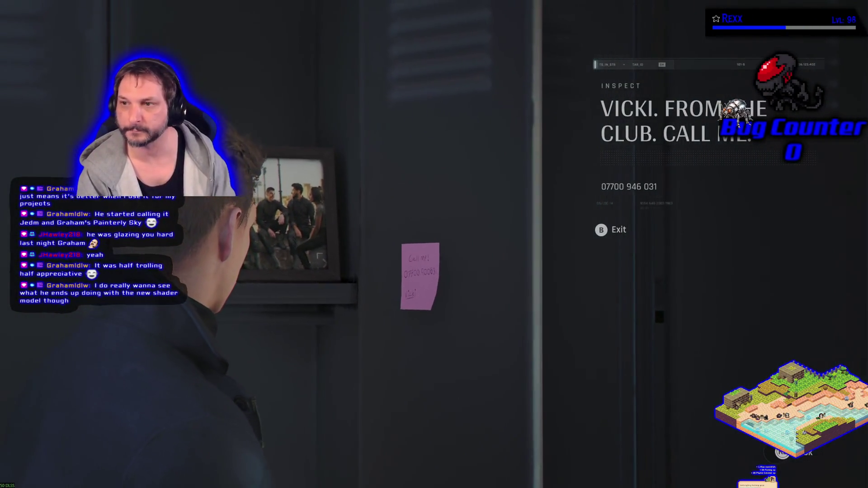
pyautogui.press('Escape')
pyautogui.press('e')
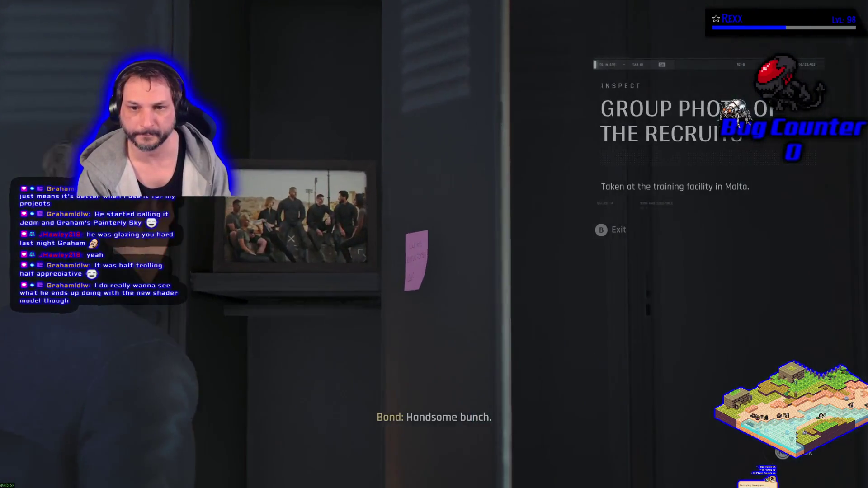
pyautogui.press('Escape')
pyautogui.press('s')
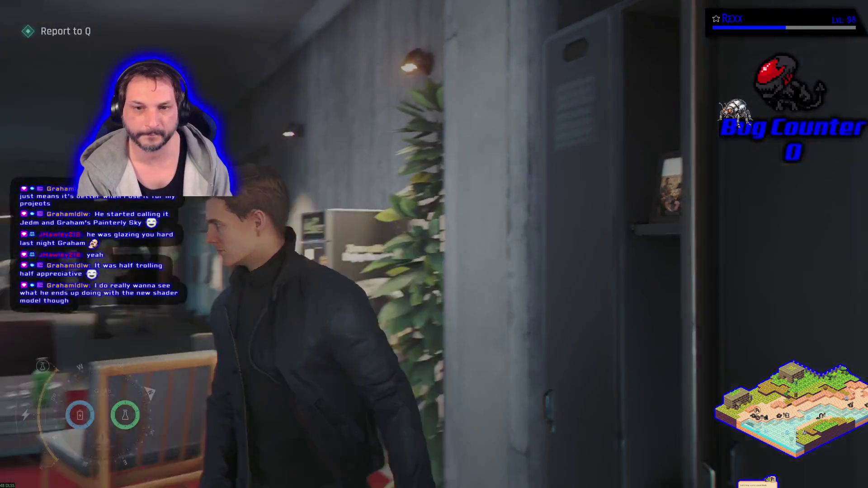
pyautogui.press('w')
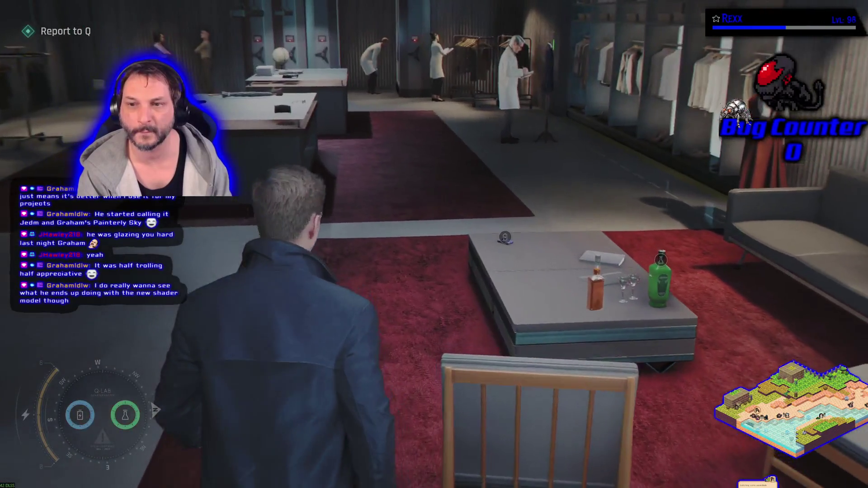